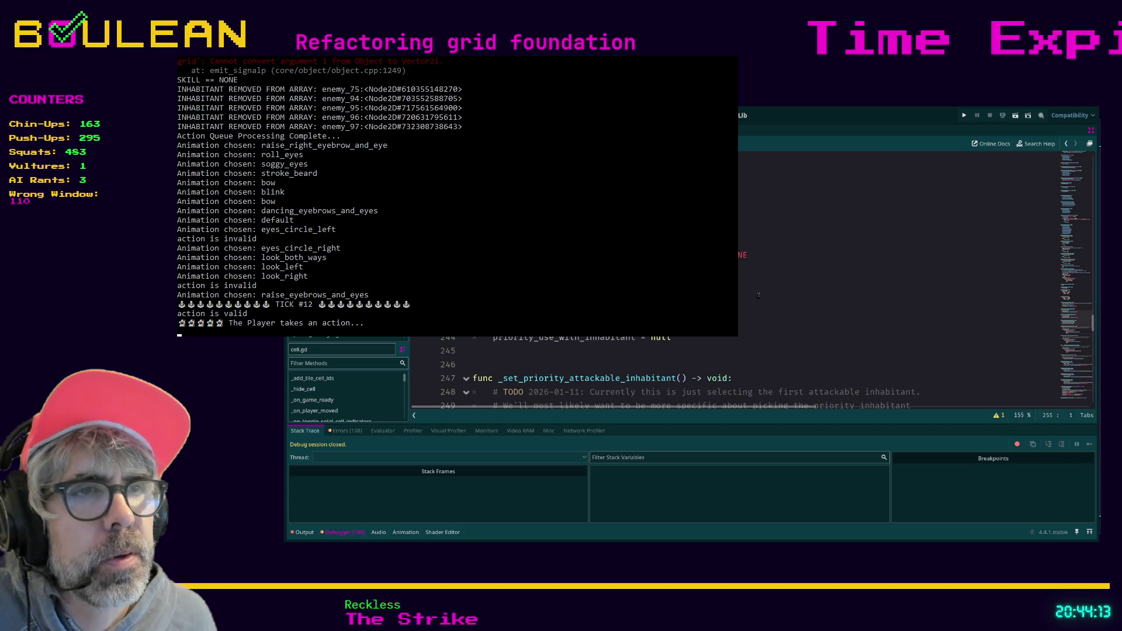
- Search cell.gd for 'removed_f' to find the INHABITANT REMOVED FROM ARRAY print in _remove_inhabitant_from_array
scroll(758, 296, up, 7)
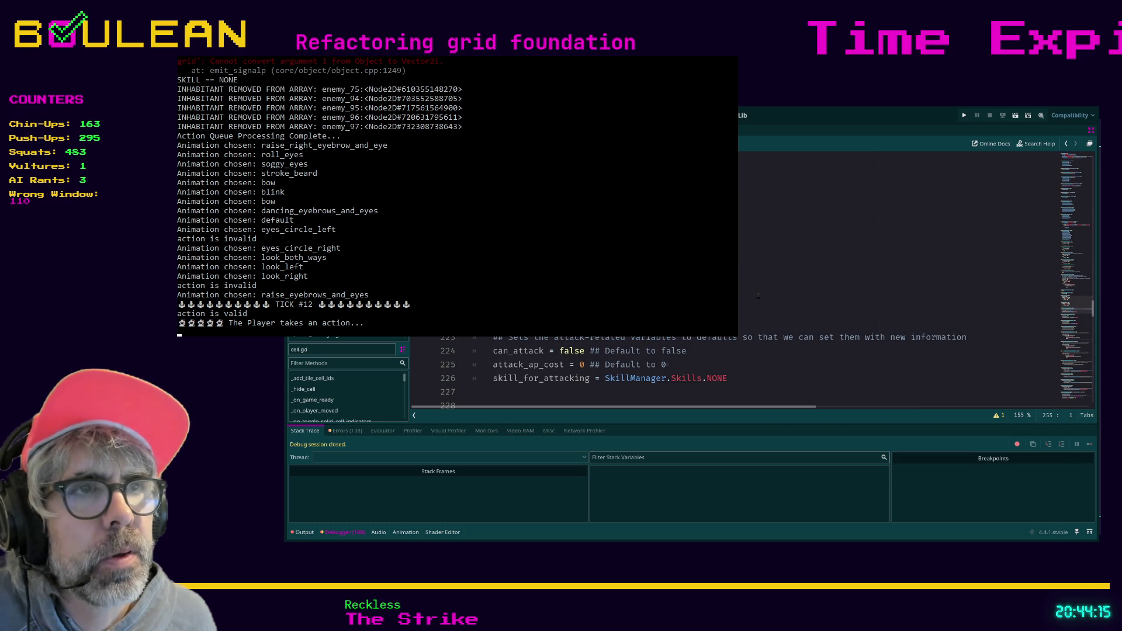
key(ctrl+f)
text(removed_)
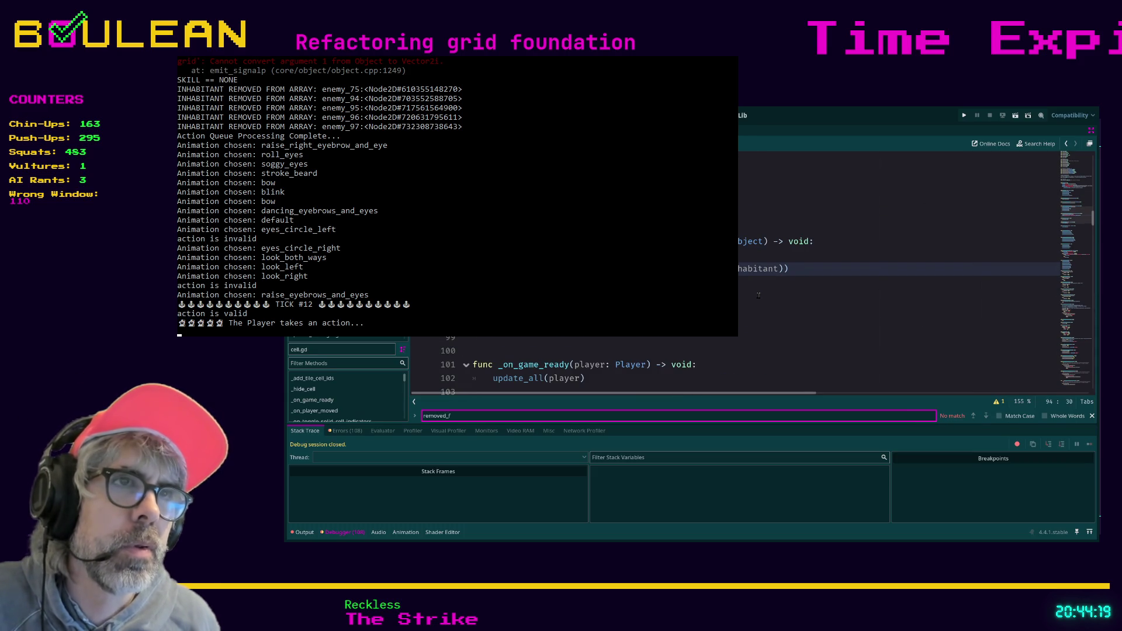
text(f)
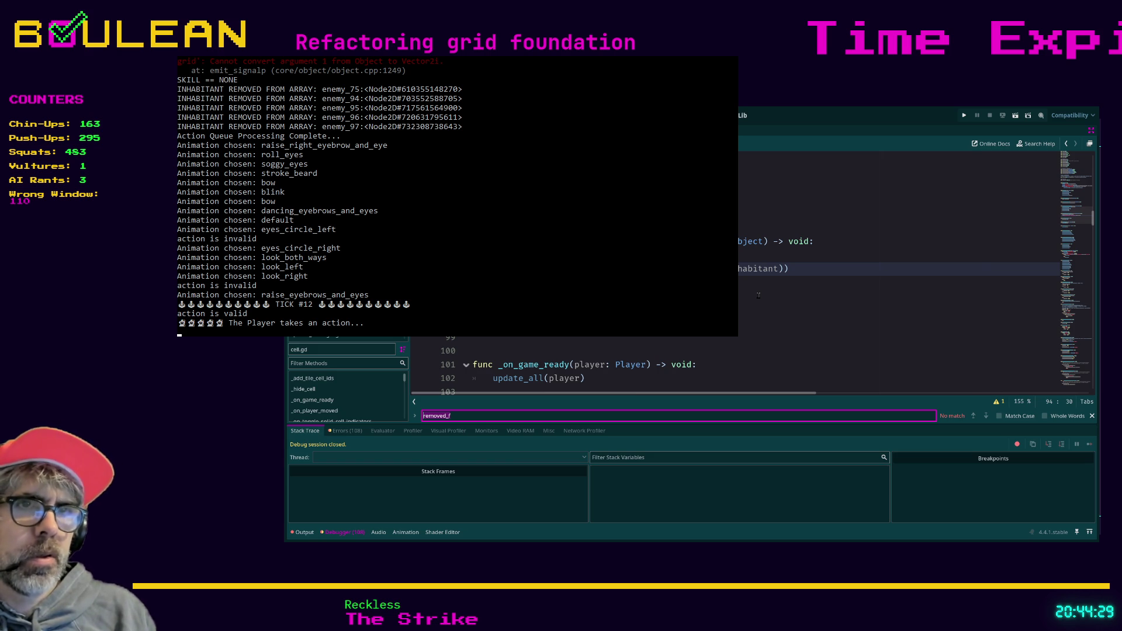
scroll(743, 295, up, 2)
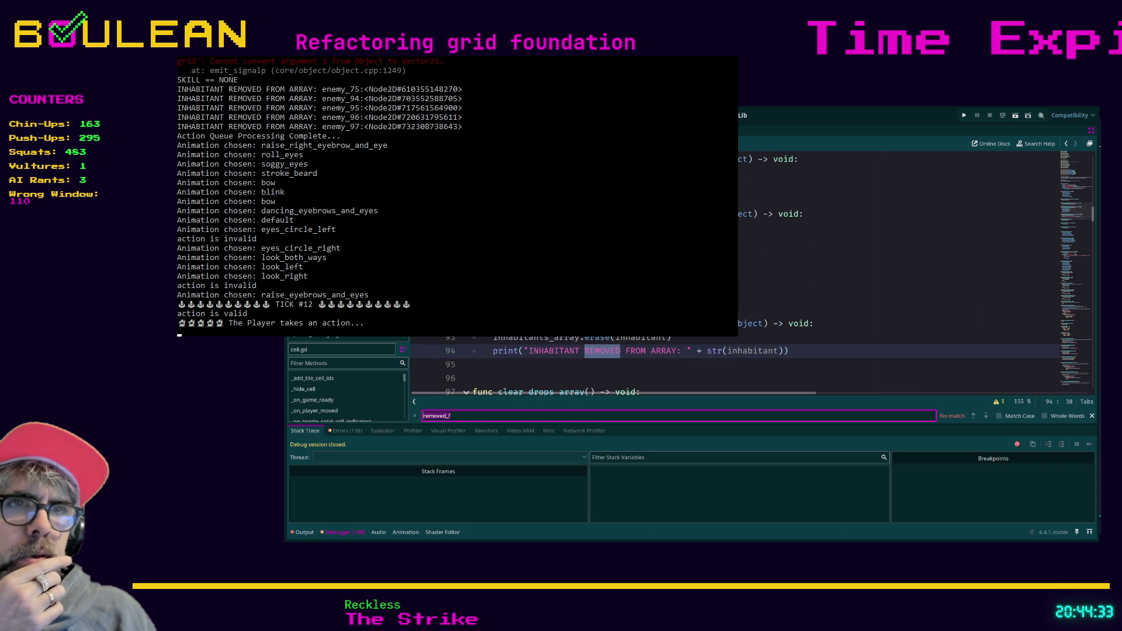
scroll(731, 275, up, 1)
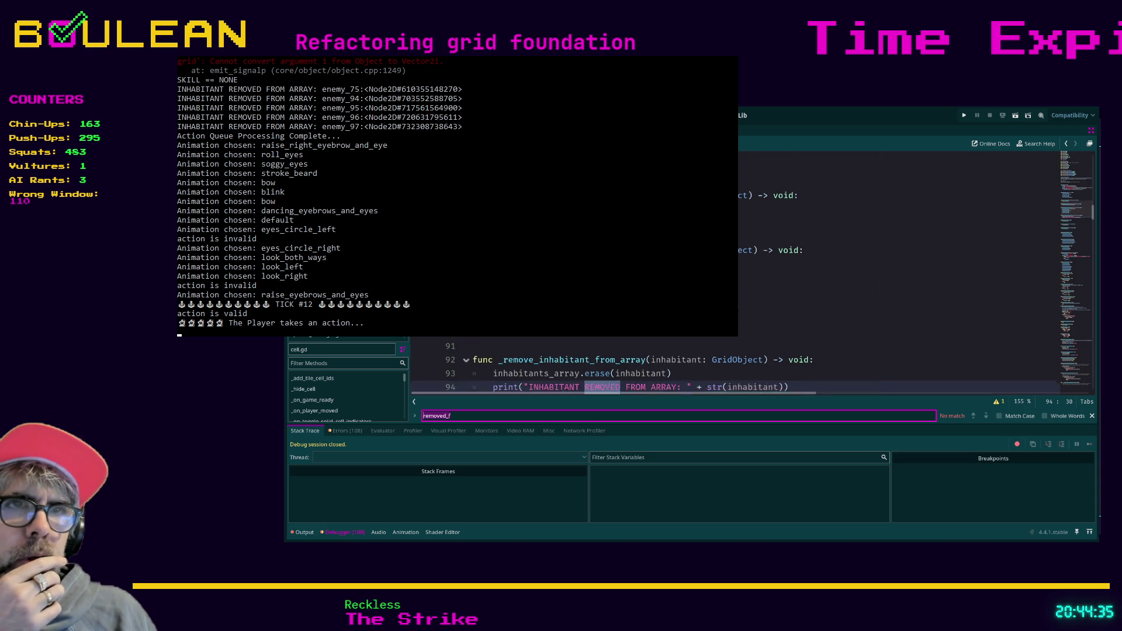
scroll(731, 275, up, 1)
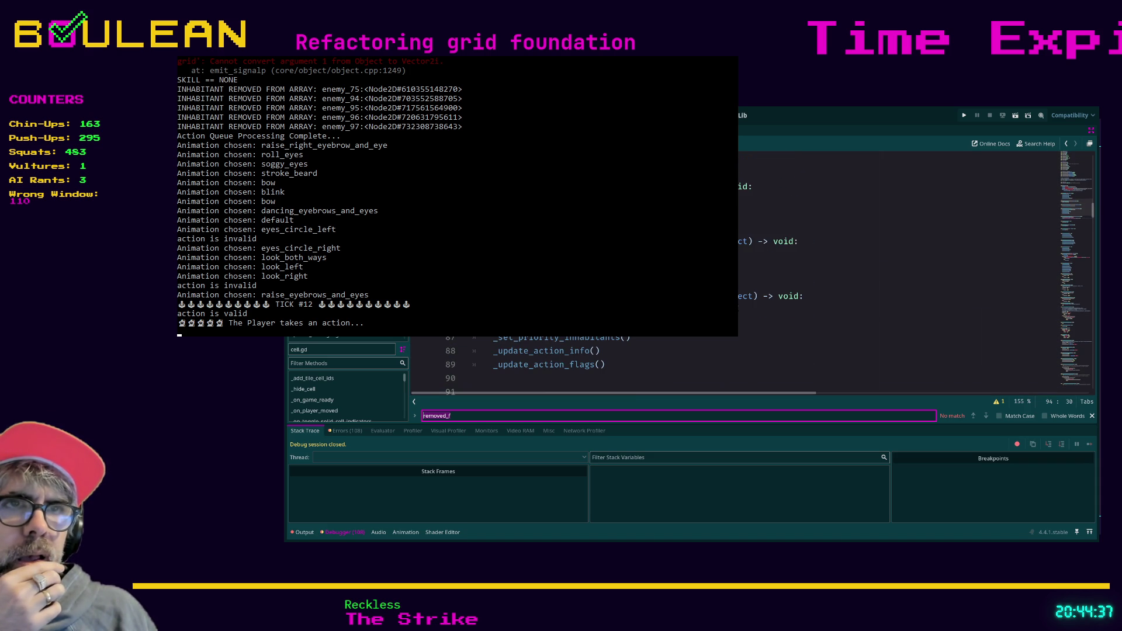
scroll(731, 275, down, 2)
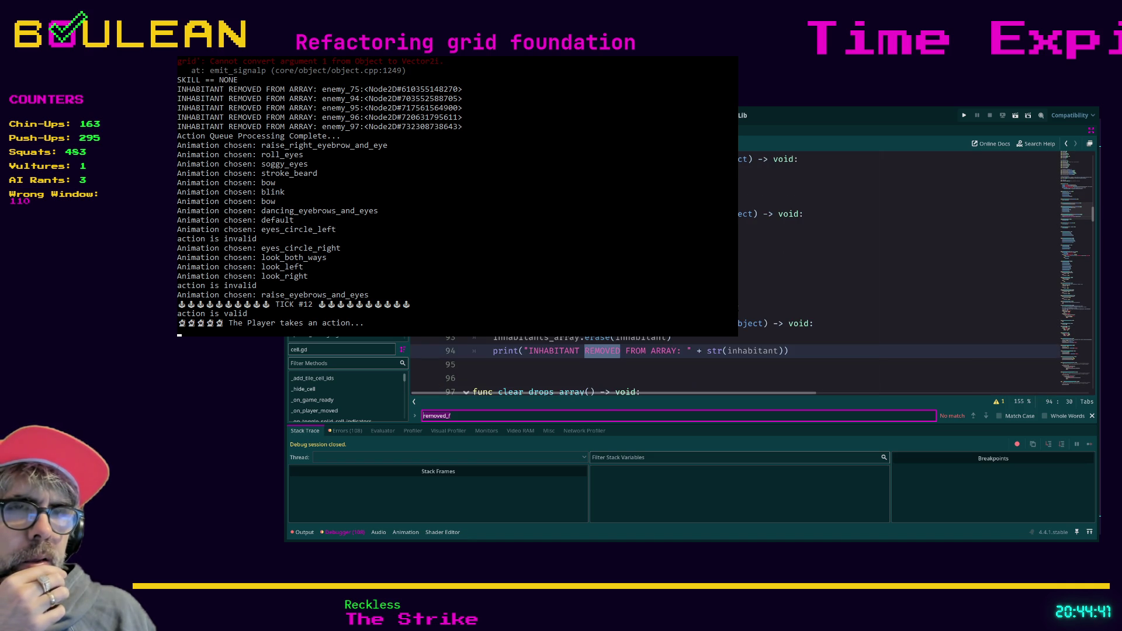
click(818, 309)
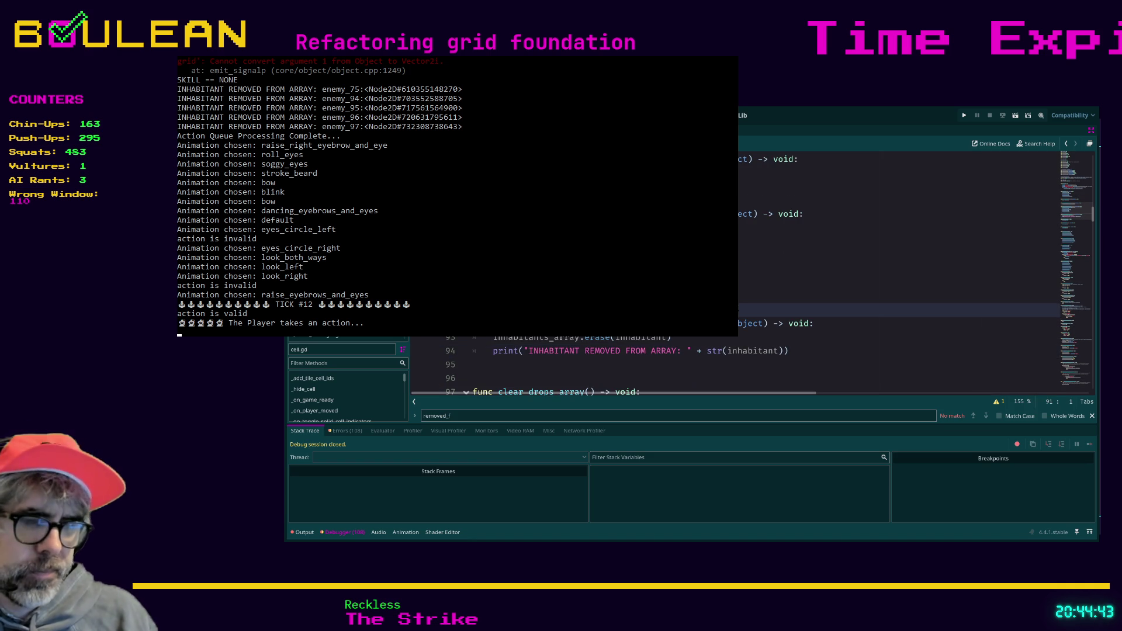
- Search cell.gd for 'add' and cycle through its 7 matches, ending near remove_inhabitant_from_cell
key(ctrl+a)
text(add)
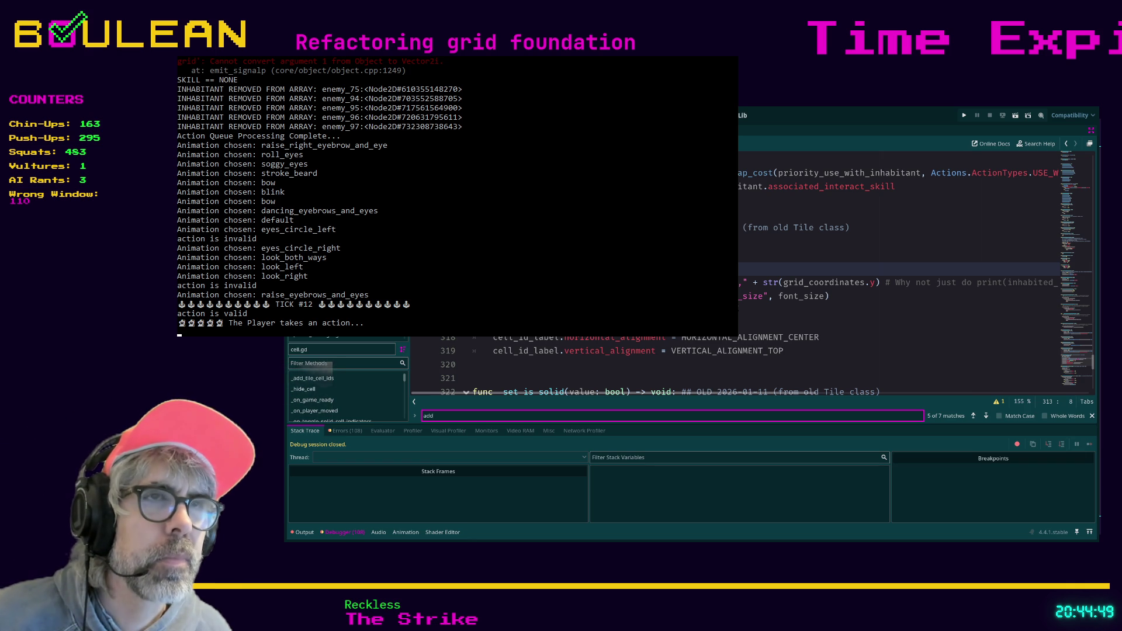
key(Return)
key(Return)
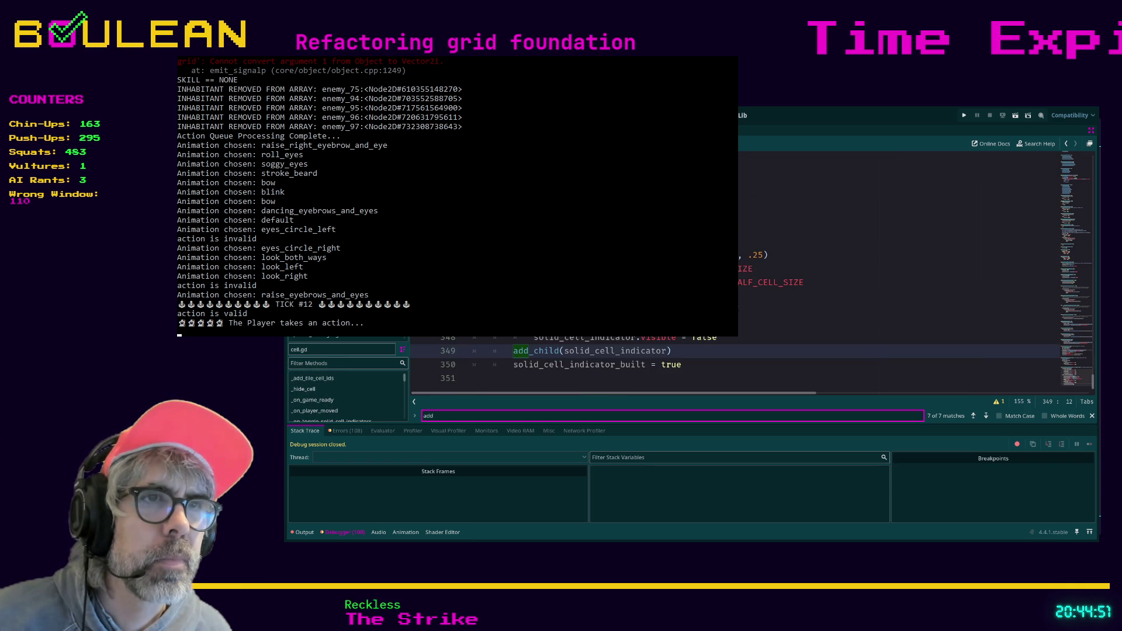
key(Return)
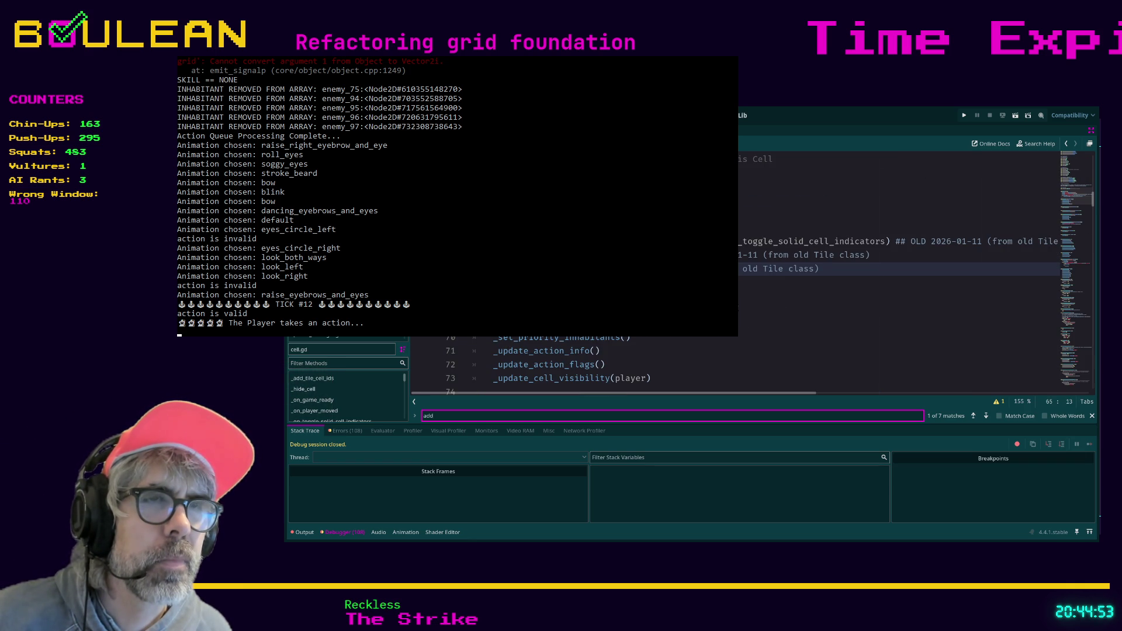
key(Return)
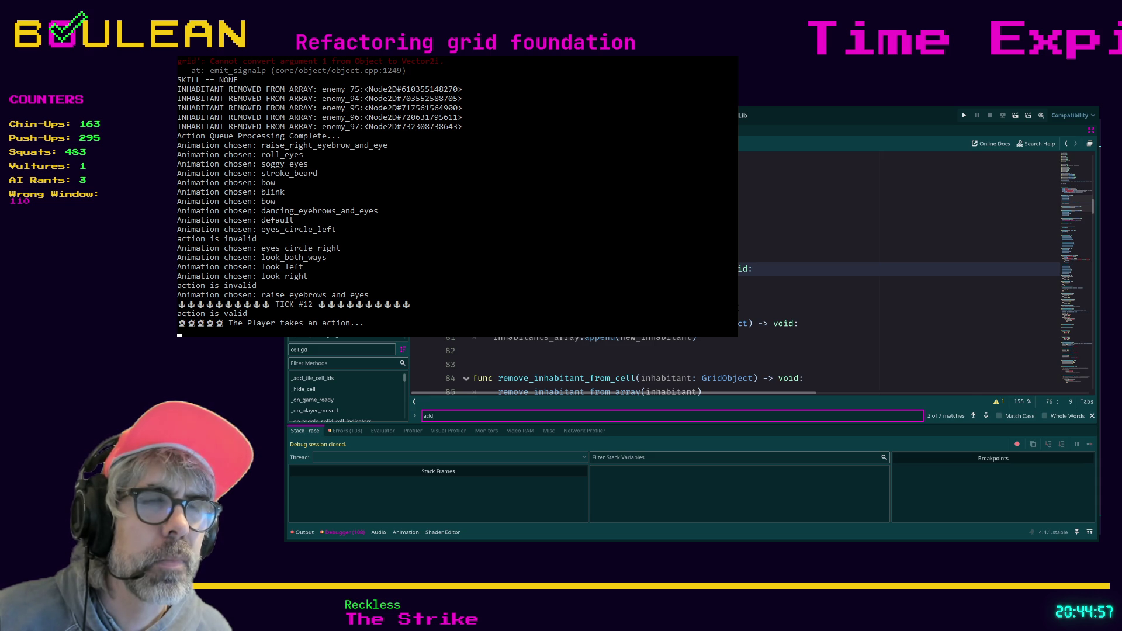
scroll(900, 245, down, 1)
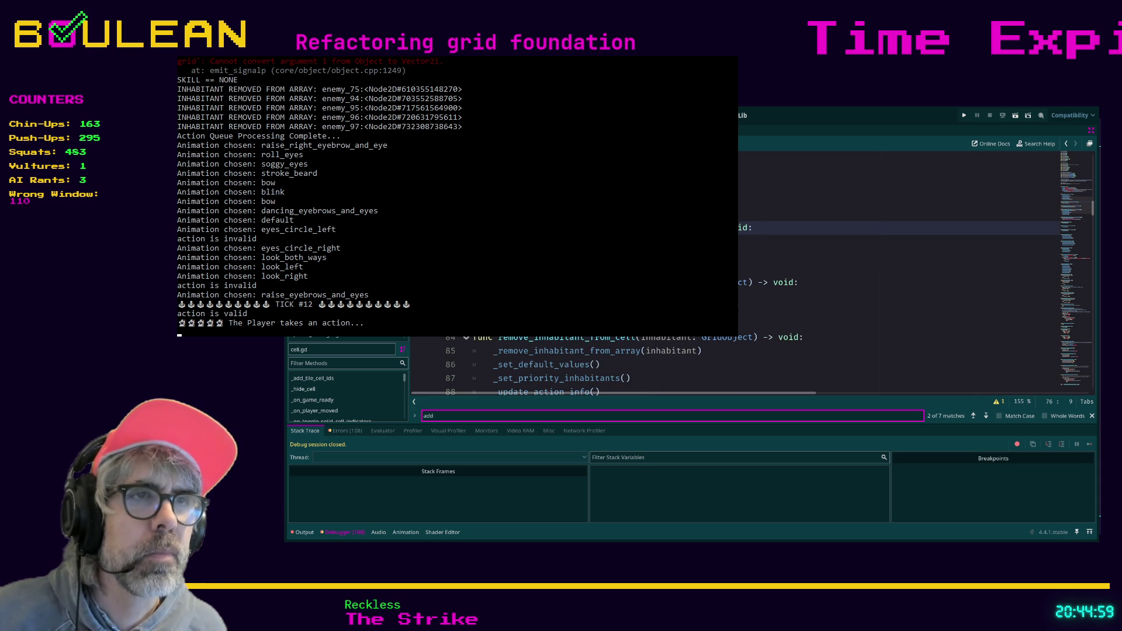
click(818, 310)
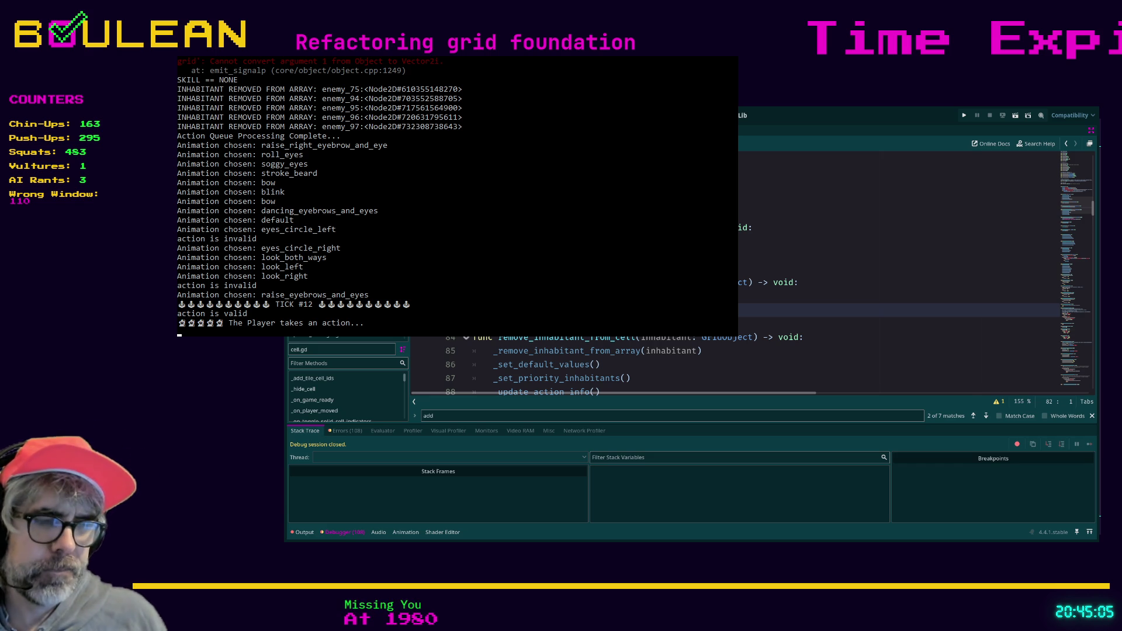
- Search cell.gd for 'add_inhabitant_to_cell' to reach its single match
key(ctrl+f)
text(add_inhabitant)
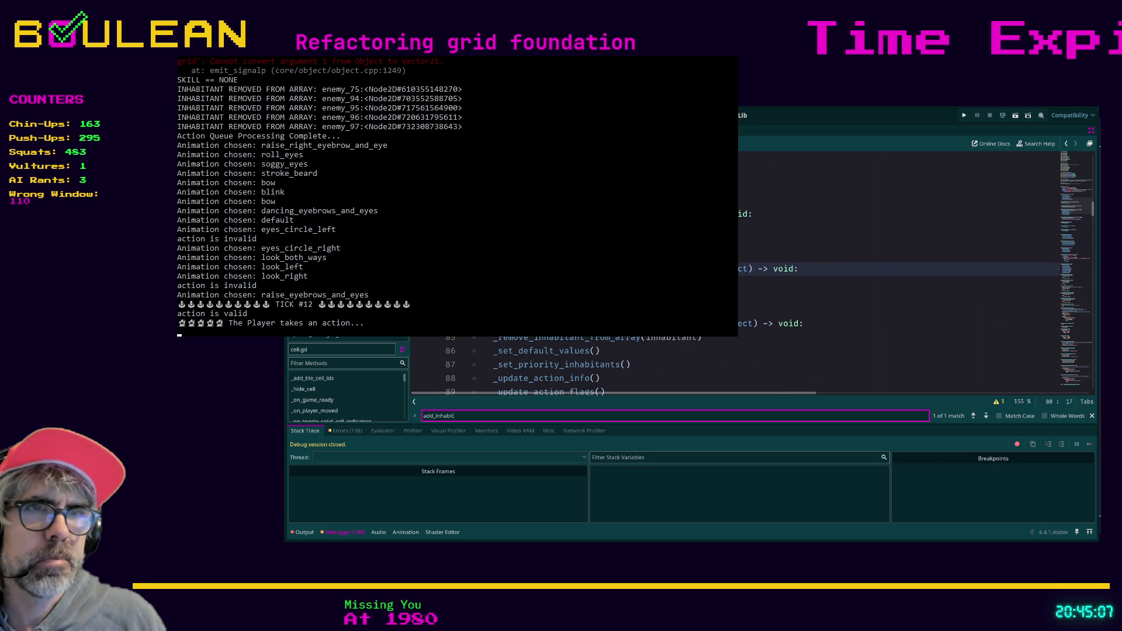
text(_to_cell)
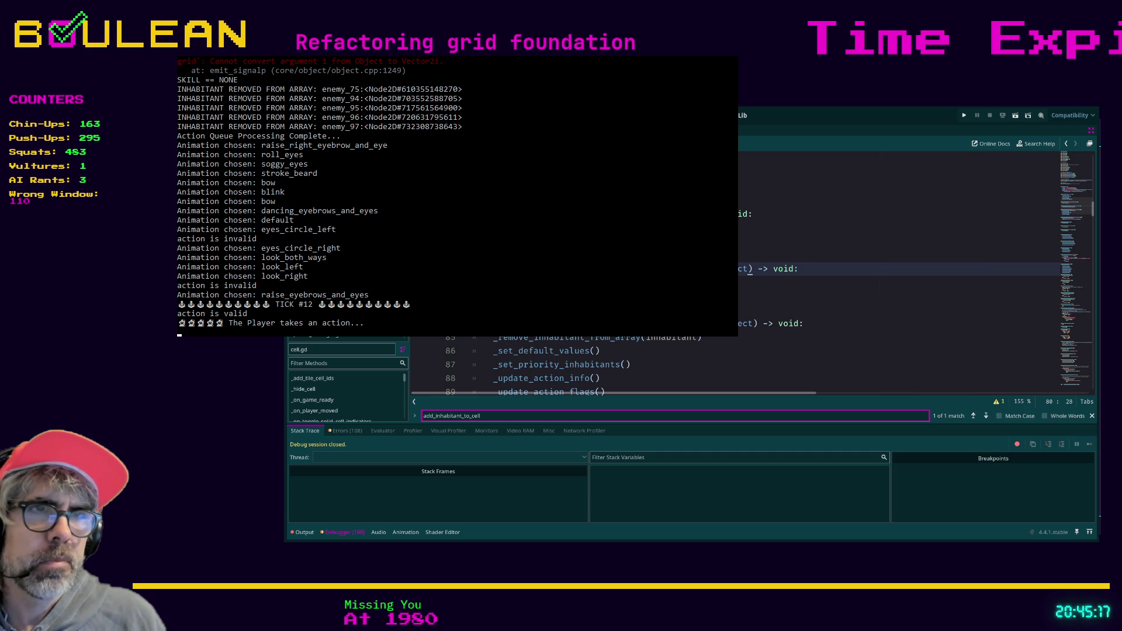
key(Return)
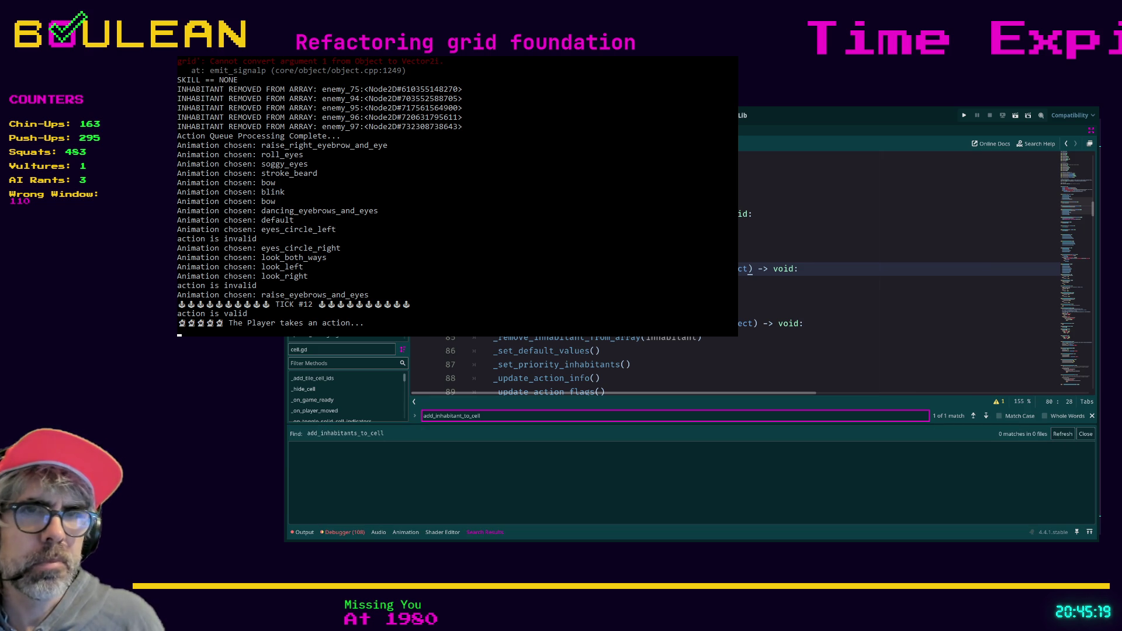
- Re-run the project-wide search for add_inhabitant_to_cell, listing 5 matches in 4 files
click(877, 310)
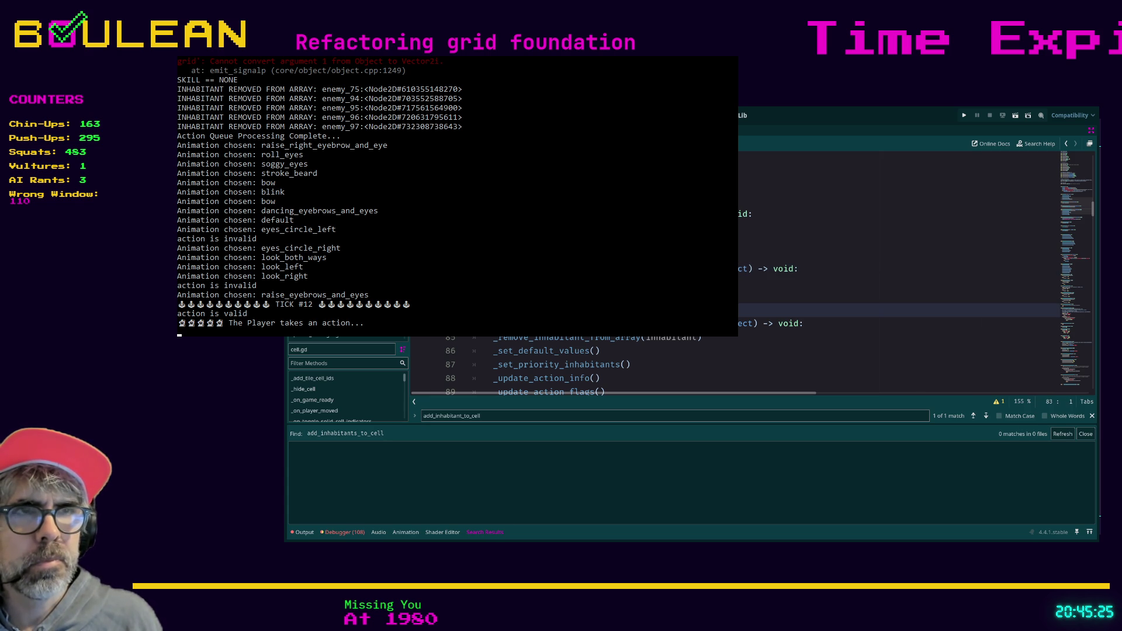
key(Return)
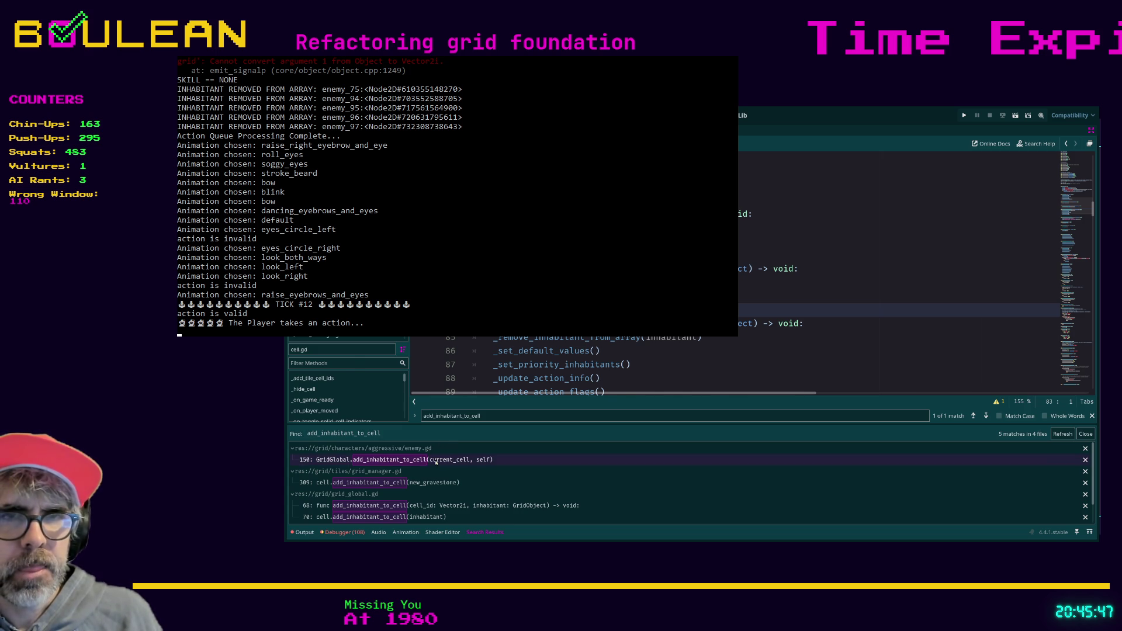
- Jump to enemy.gd line 150, where GridGlobal.add_inhabitant_to_cell(current_cell, self) is called
click(436, 461)
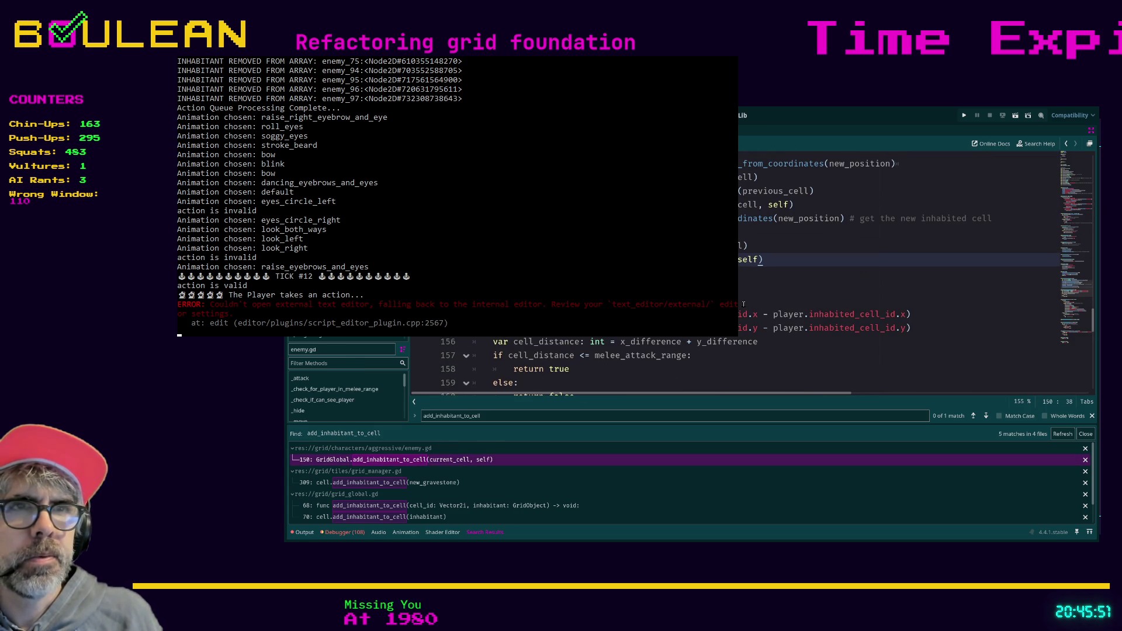
scroll(754, 269, up, 2)
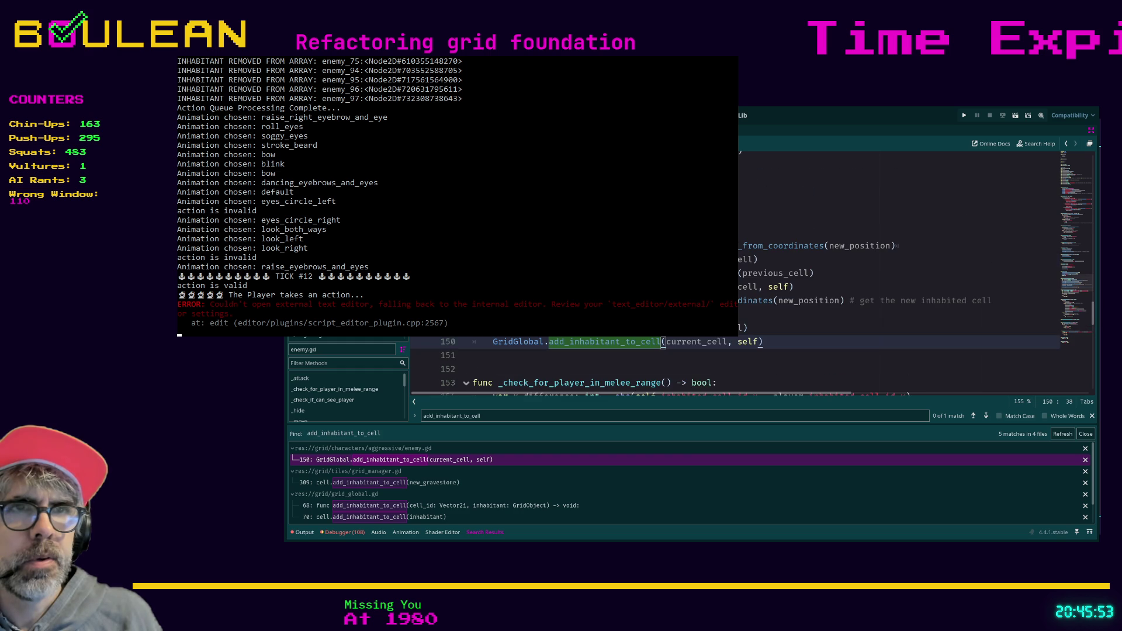
scroll(754, 269, up, 1)
scroll(754, 269, down, 1)
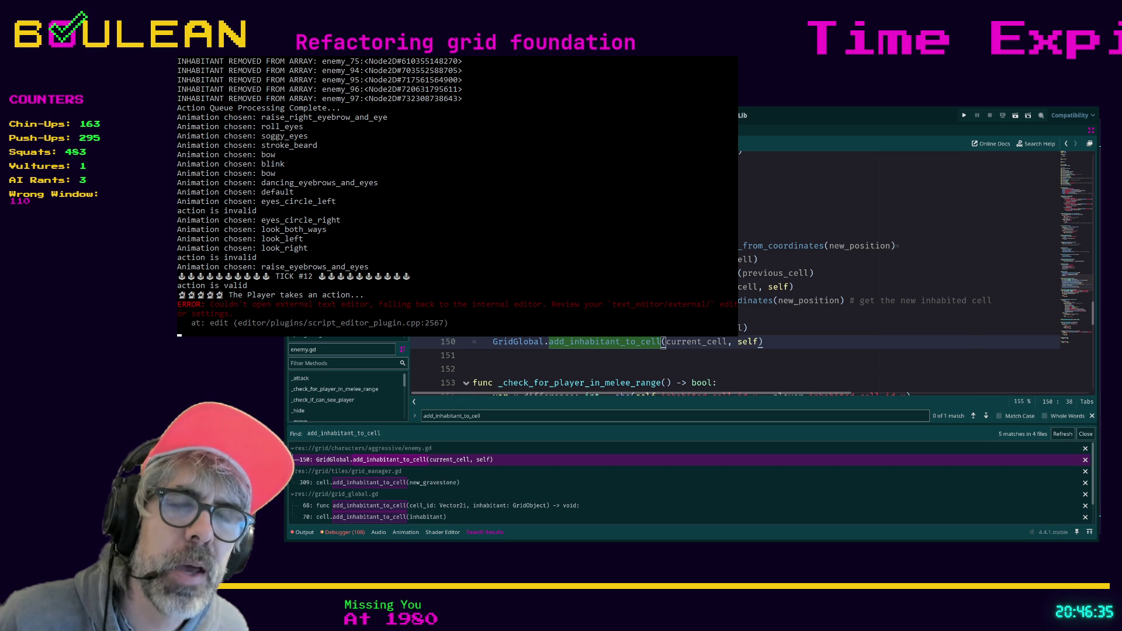
- Add an autocompleted statement after line 94 of cell.gd, save the script, and run the game
key(alt+Left)
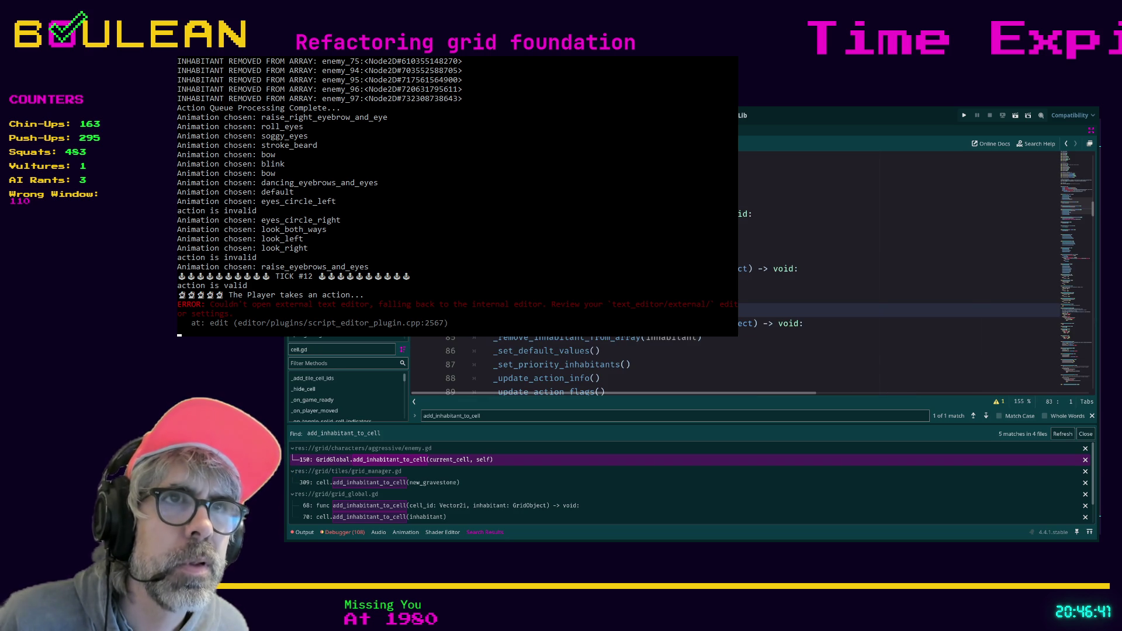
scroll(900, 246, down, 4)
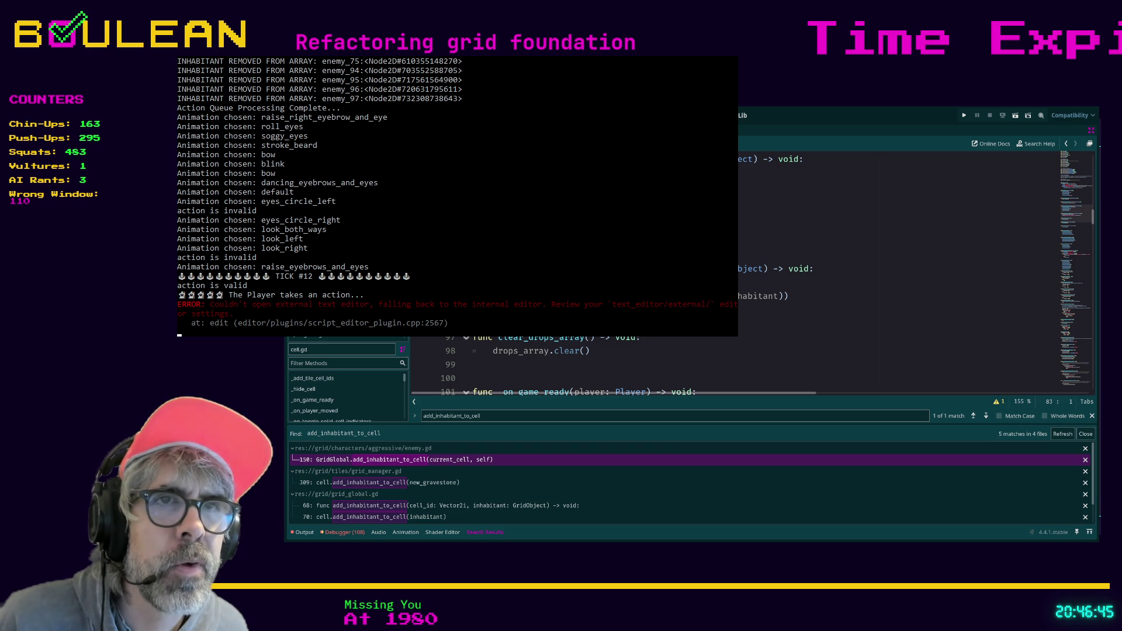
click(820, 297)
key(Return)
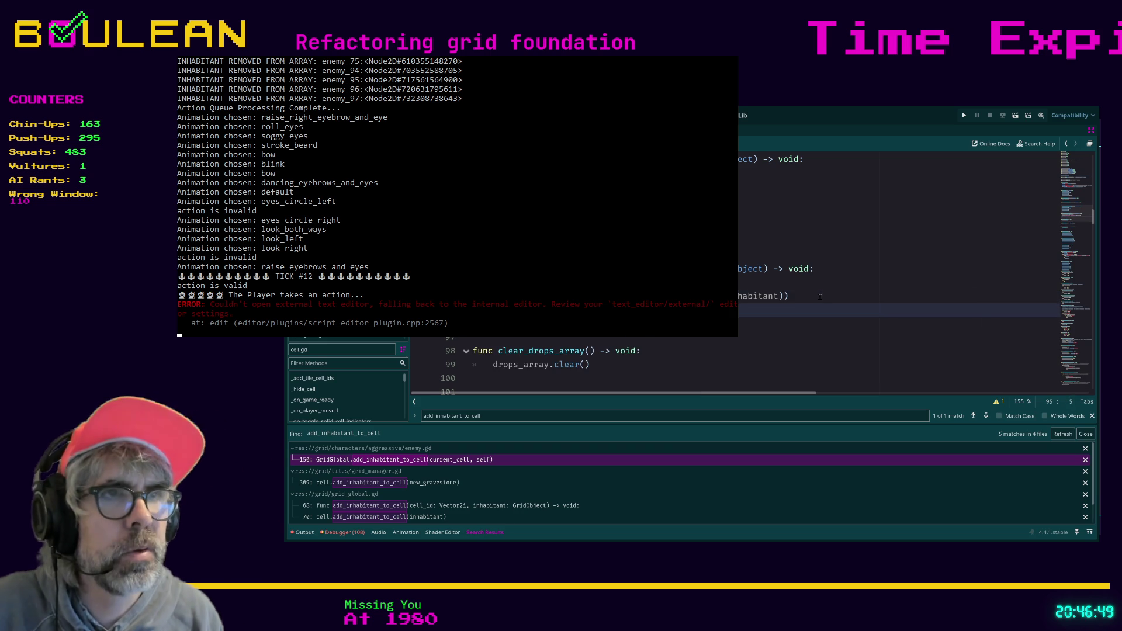
text(nt)
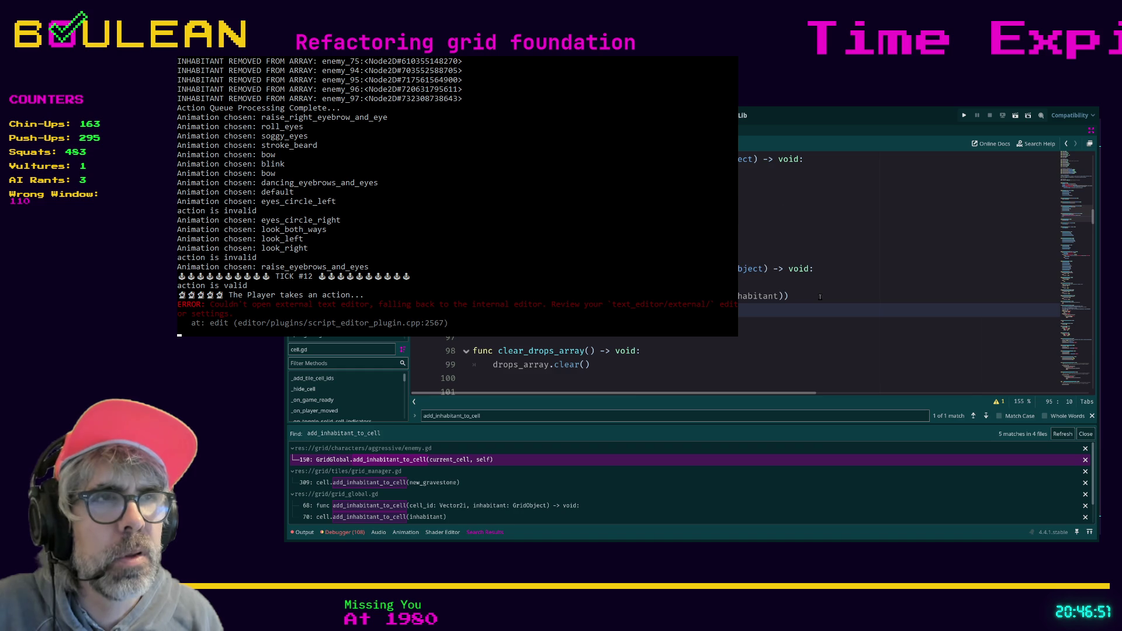
text((")
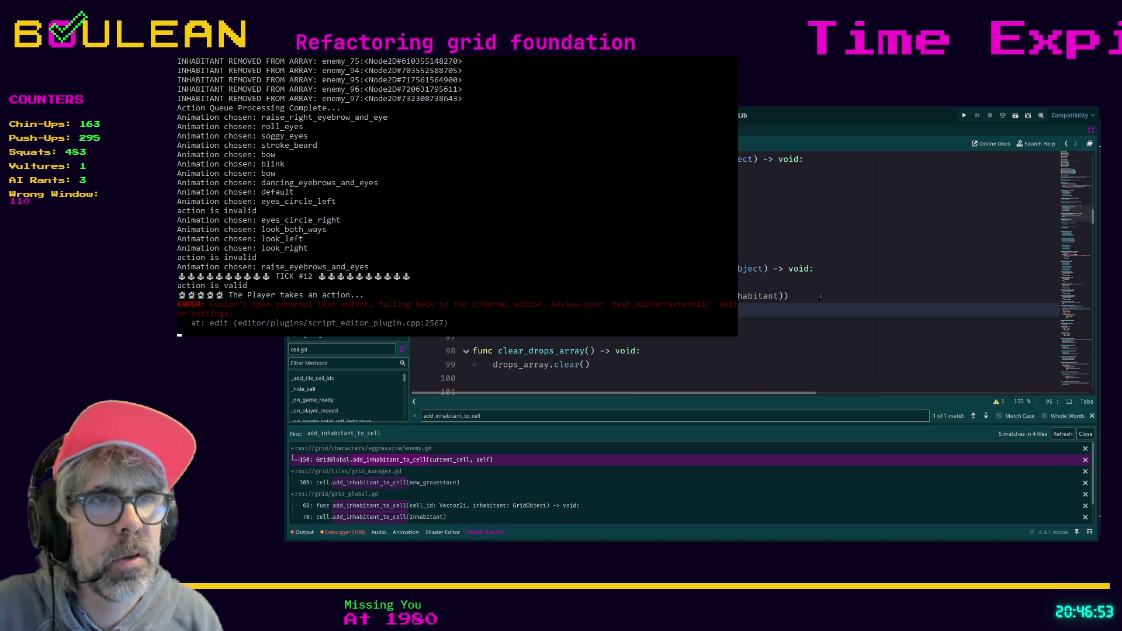
text(cell)
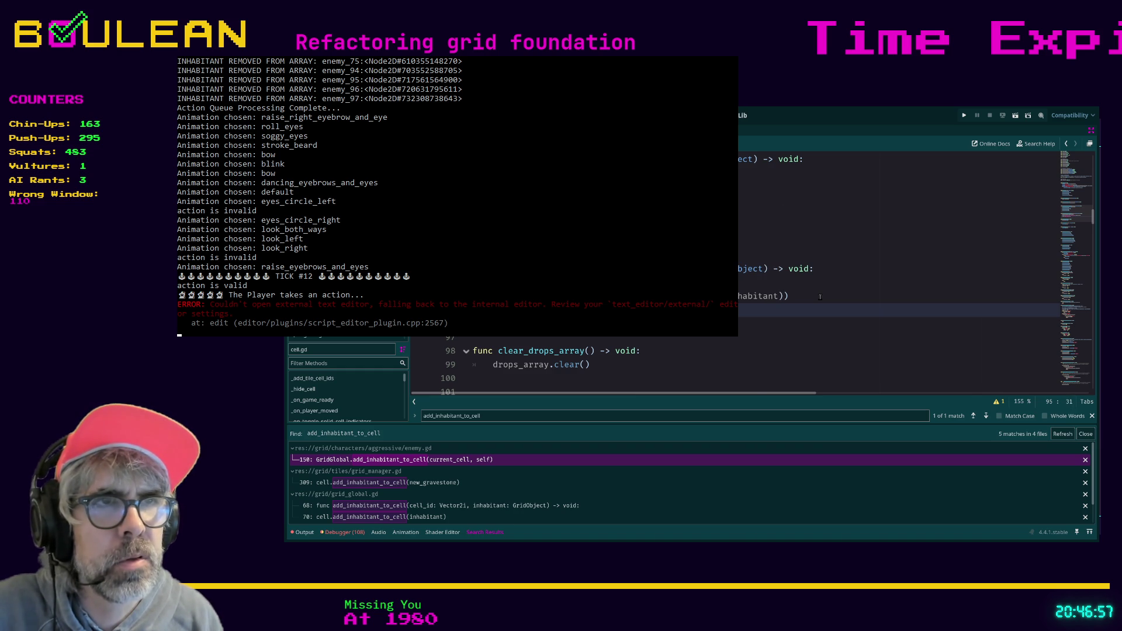
text( cell)
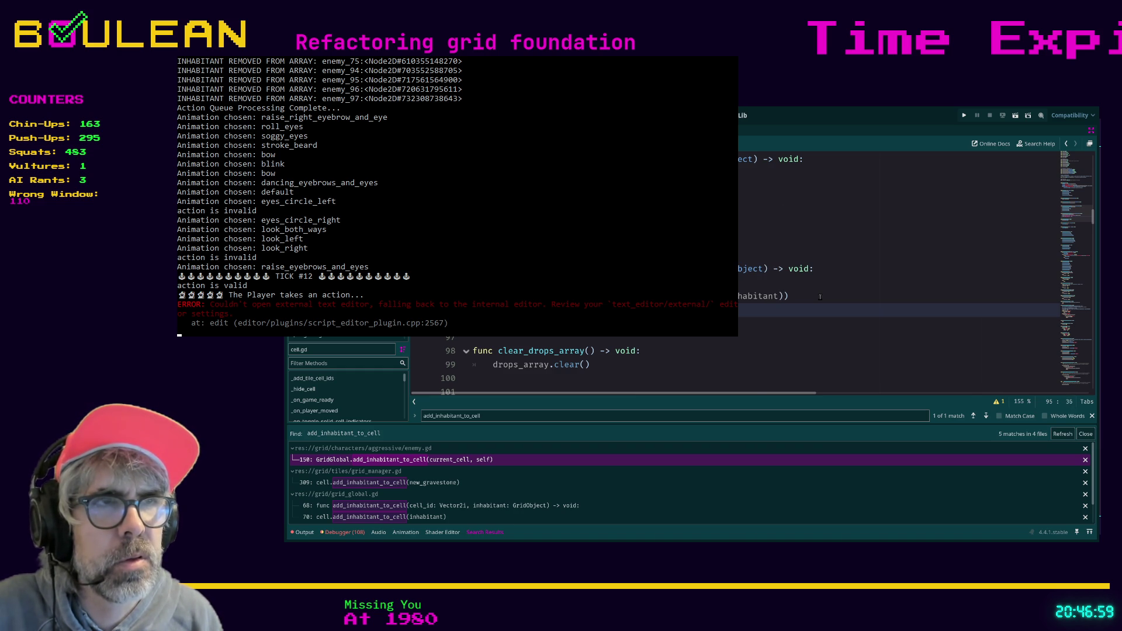
text(add_bi)
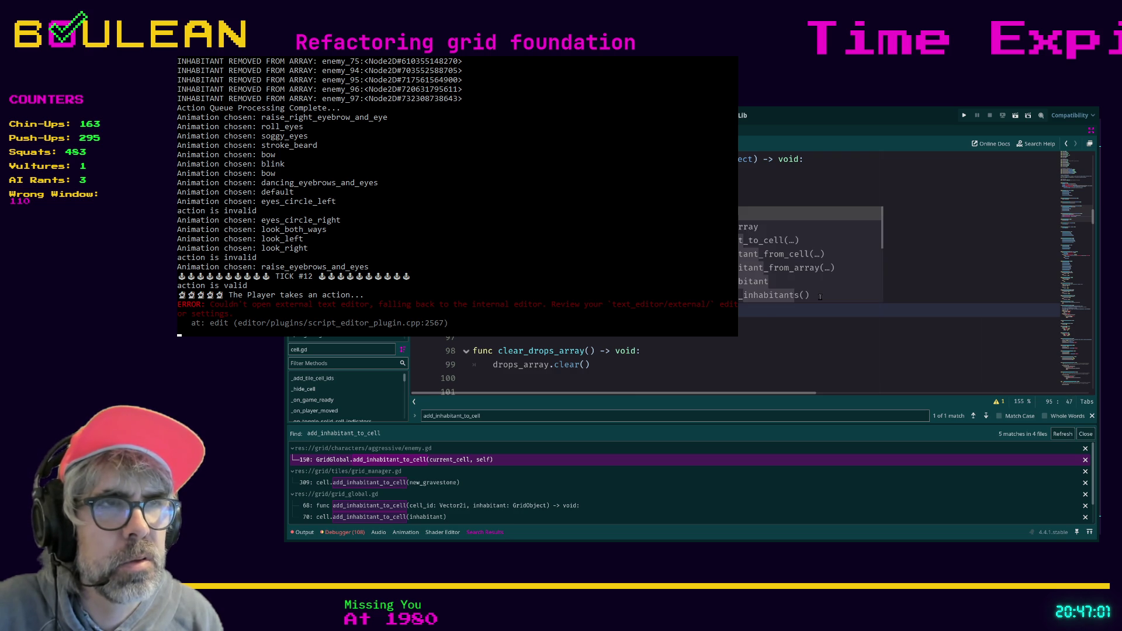
key(Return)
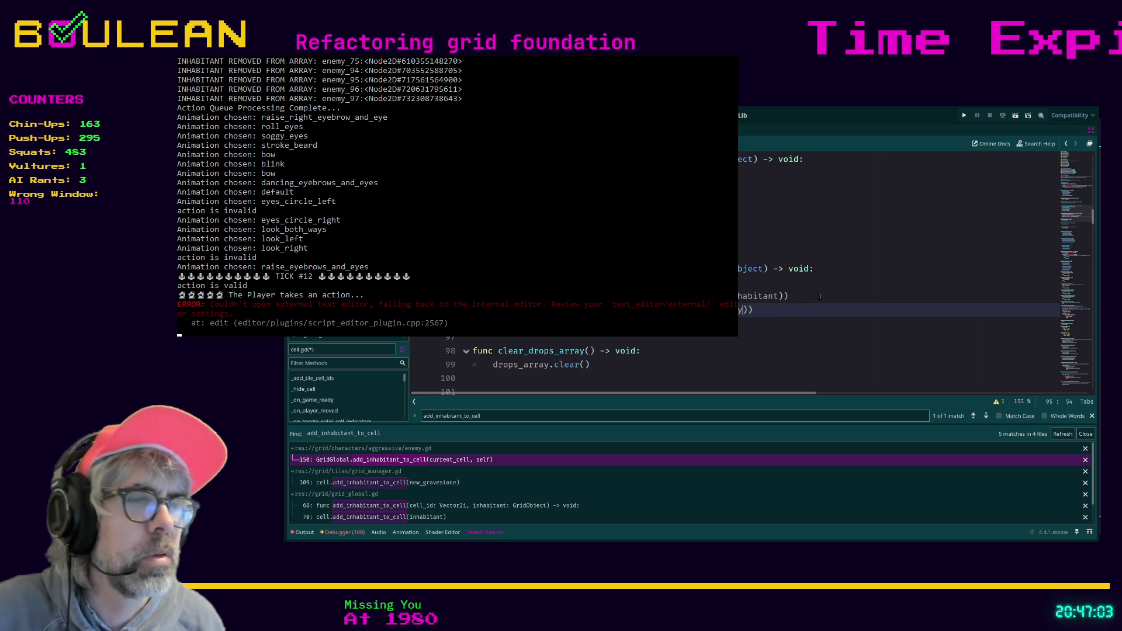
key(ctrl+s)
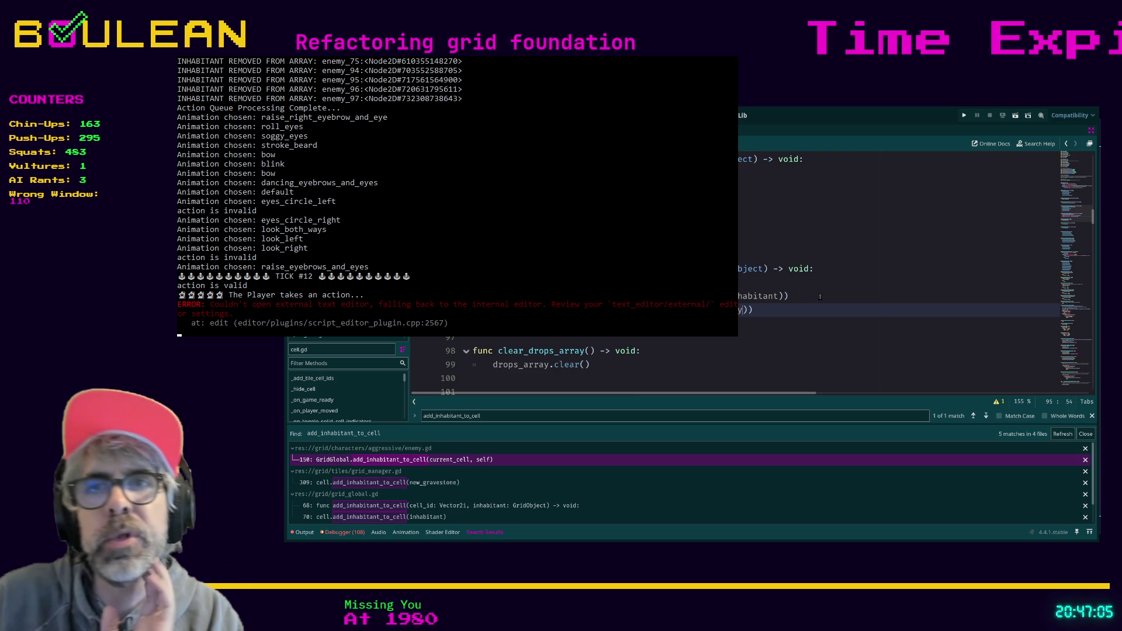
key(F5)
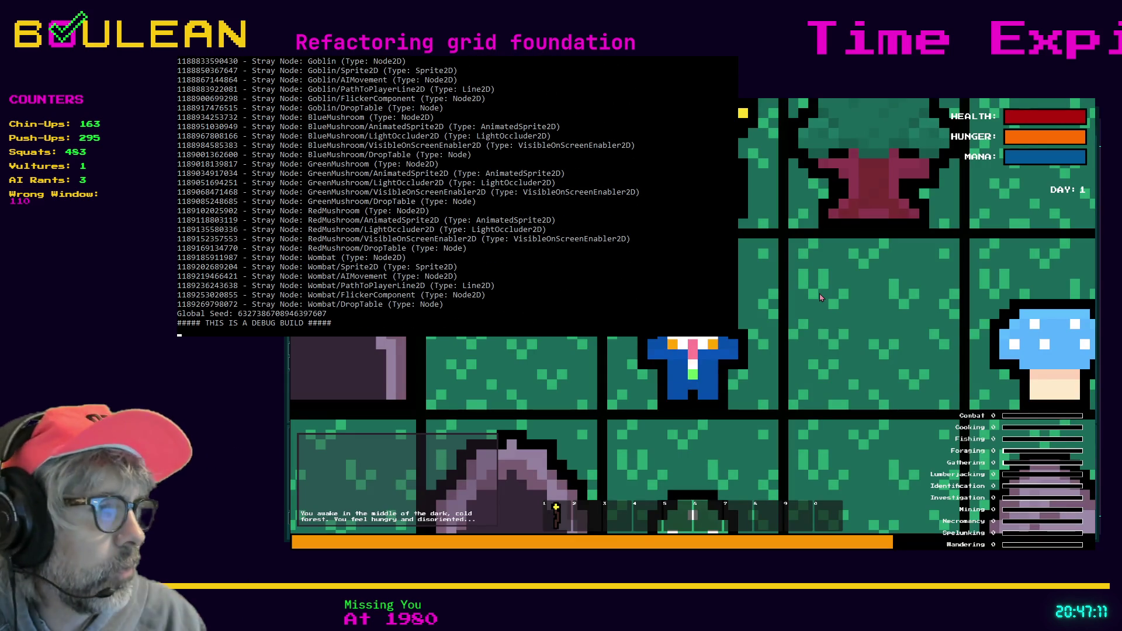
- Review the log of removed inhabitants, then stop the running game with F8
scroll(820, 295, down, 1)
scroll(820, 297, down, 2)
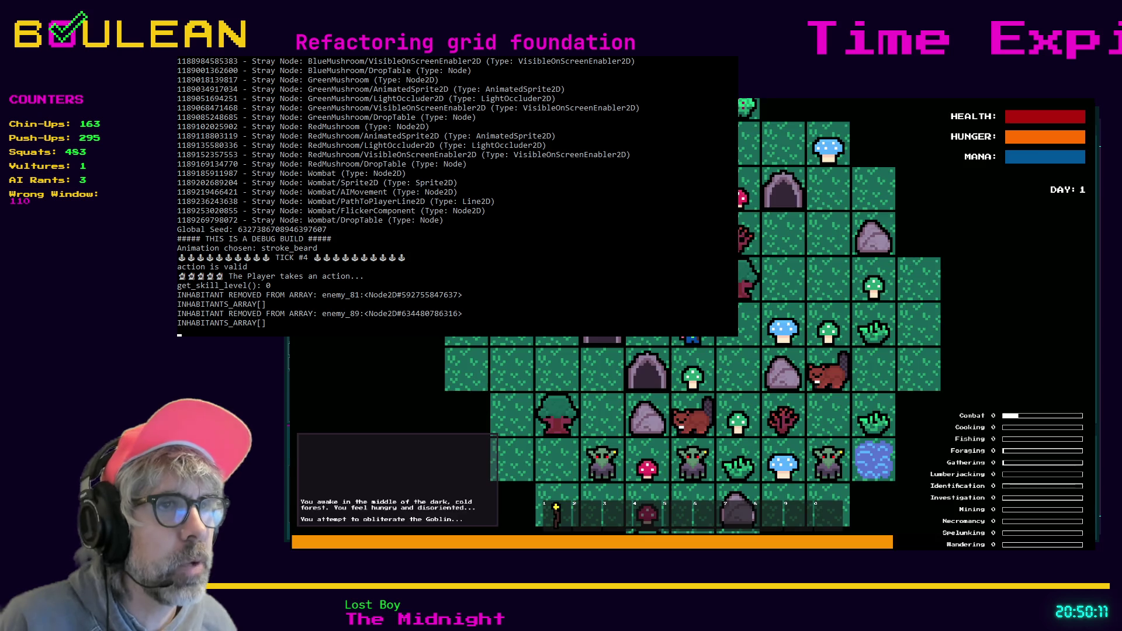
key(F8)
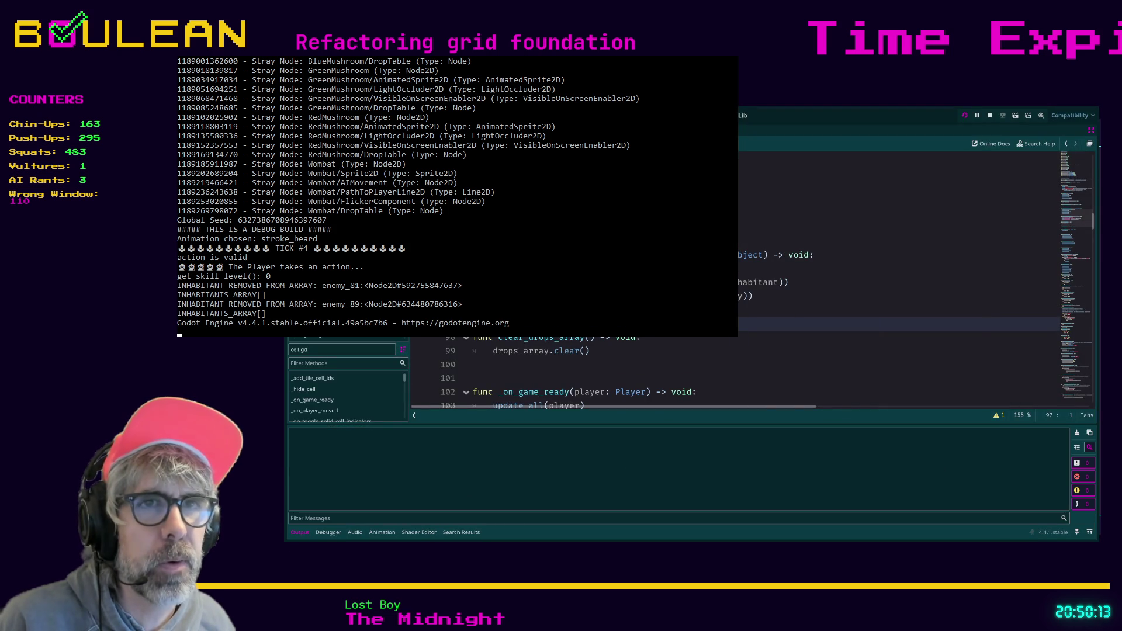
- Launch the game, stop it, and relaunch it for a fresh Day 1 forest map
key(F5)
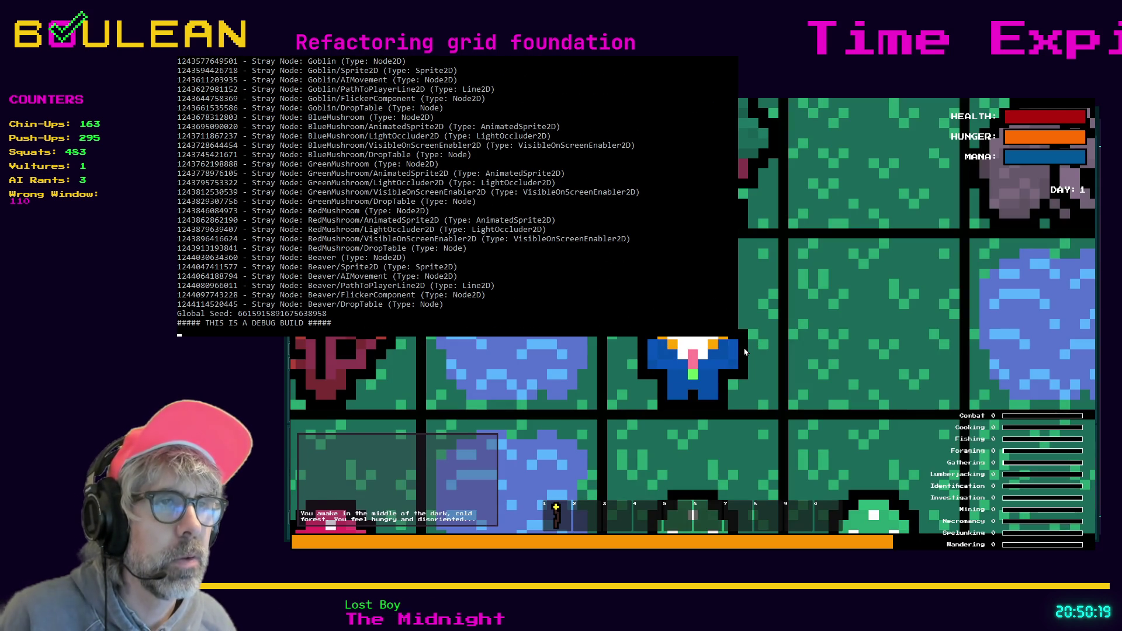
key(F8)
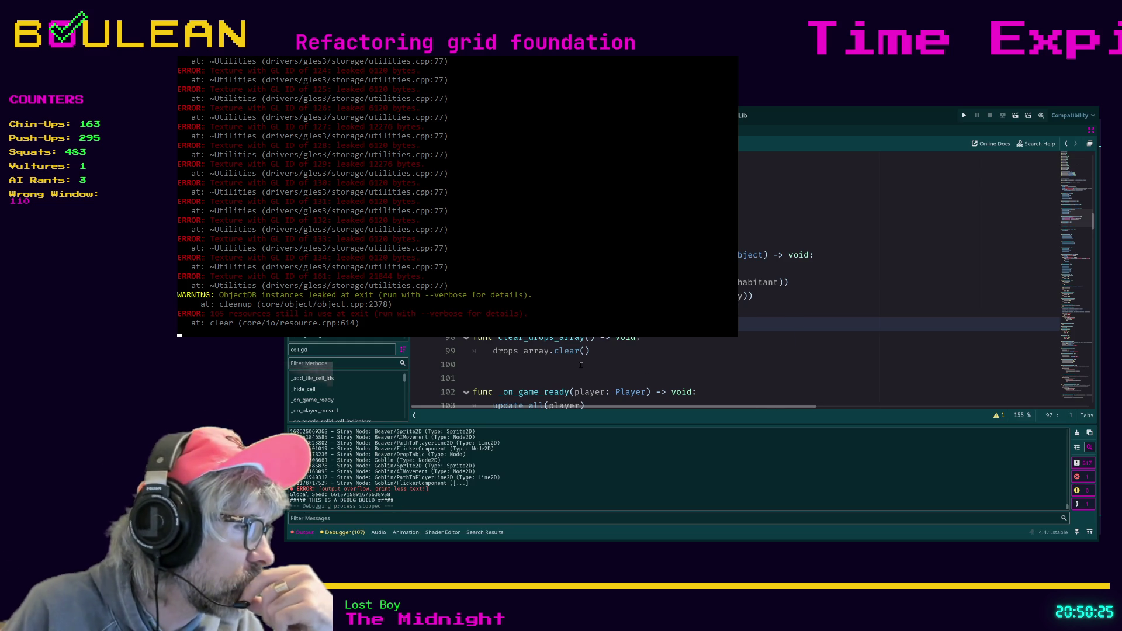
key(F5)
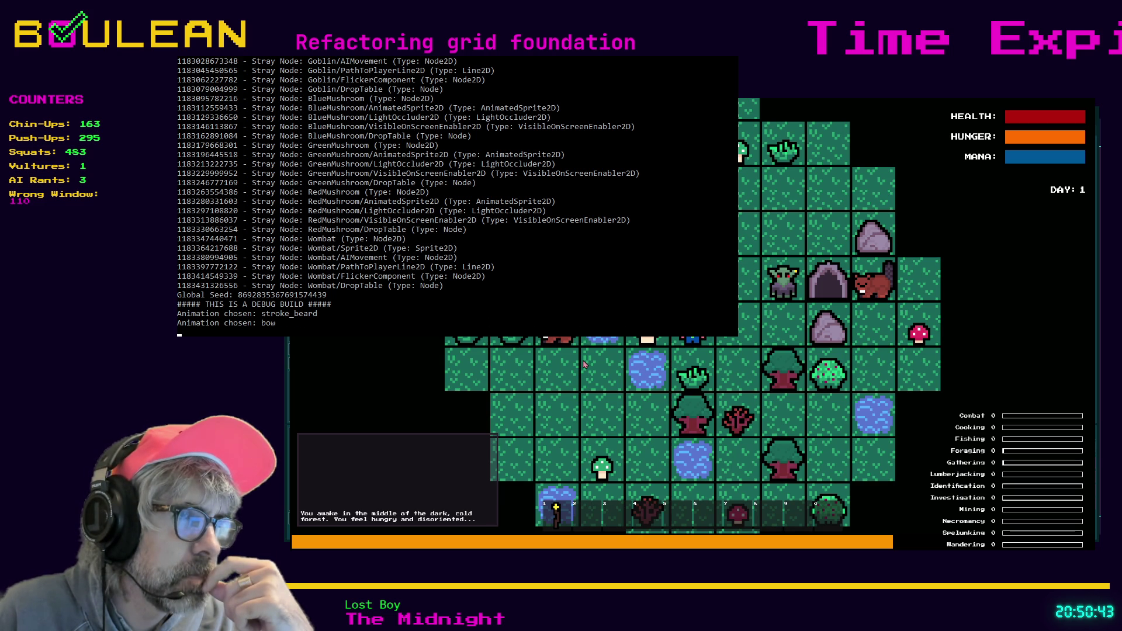
- Move the player right, right, down and left into nightfall, then stop the game
key(Right)
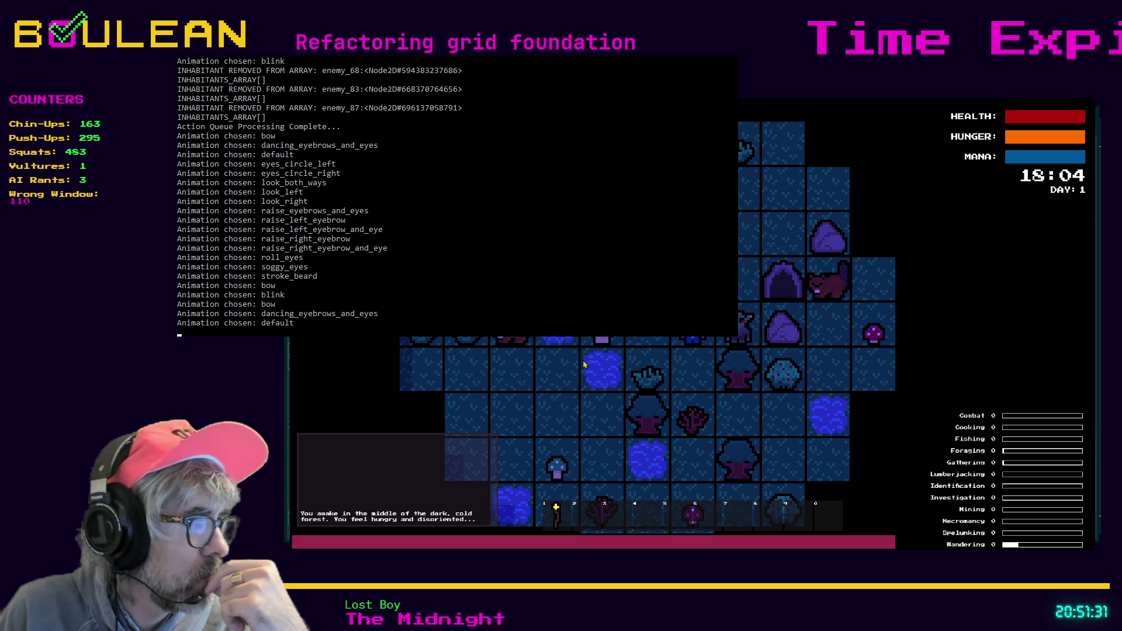
key(Right)
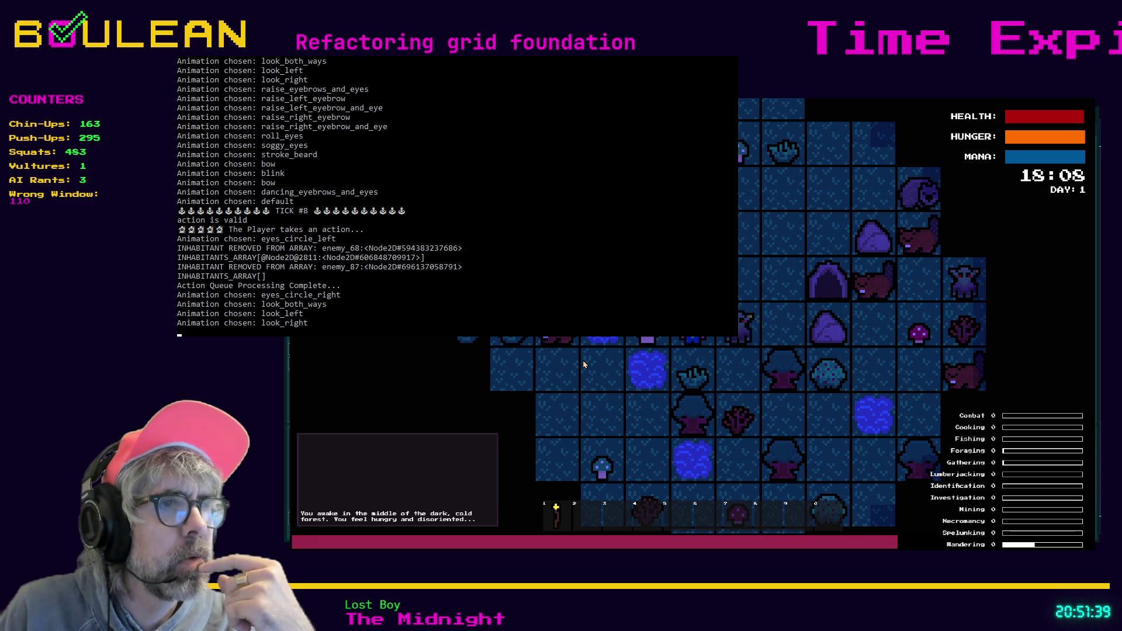
key(Down)
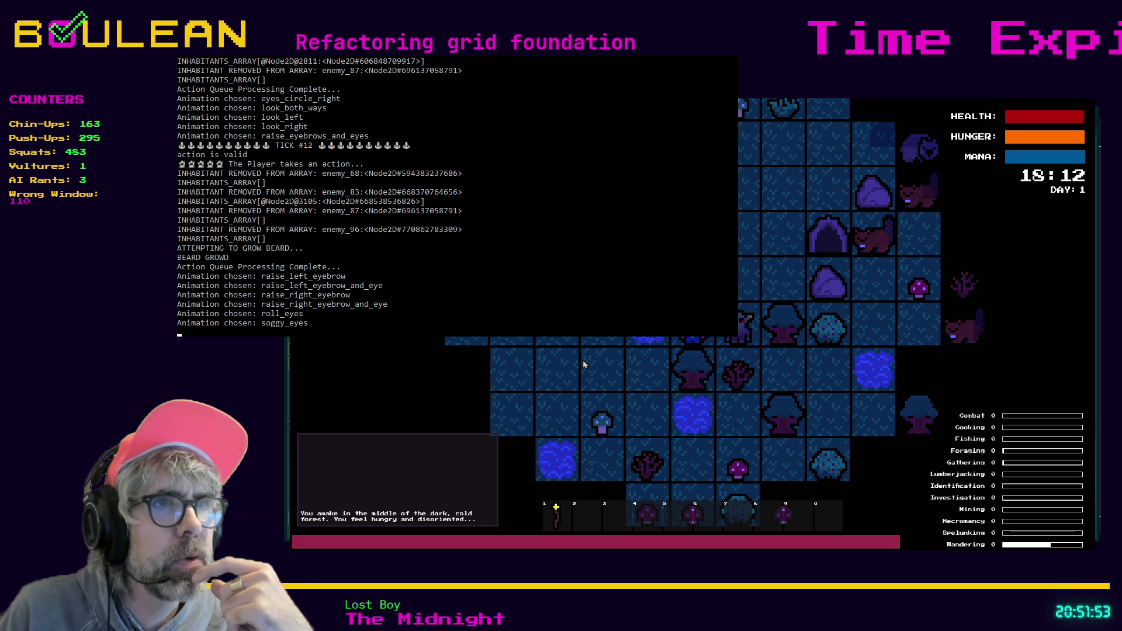
key(Left)
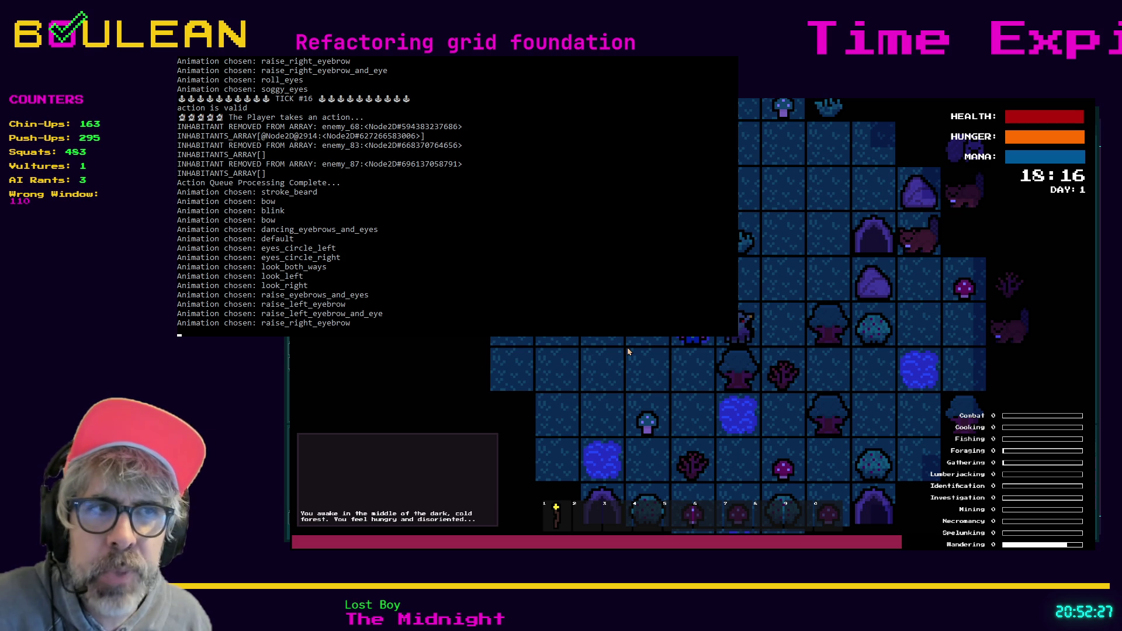
key(Escape)
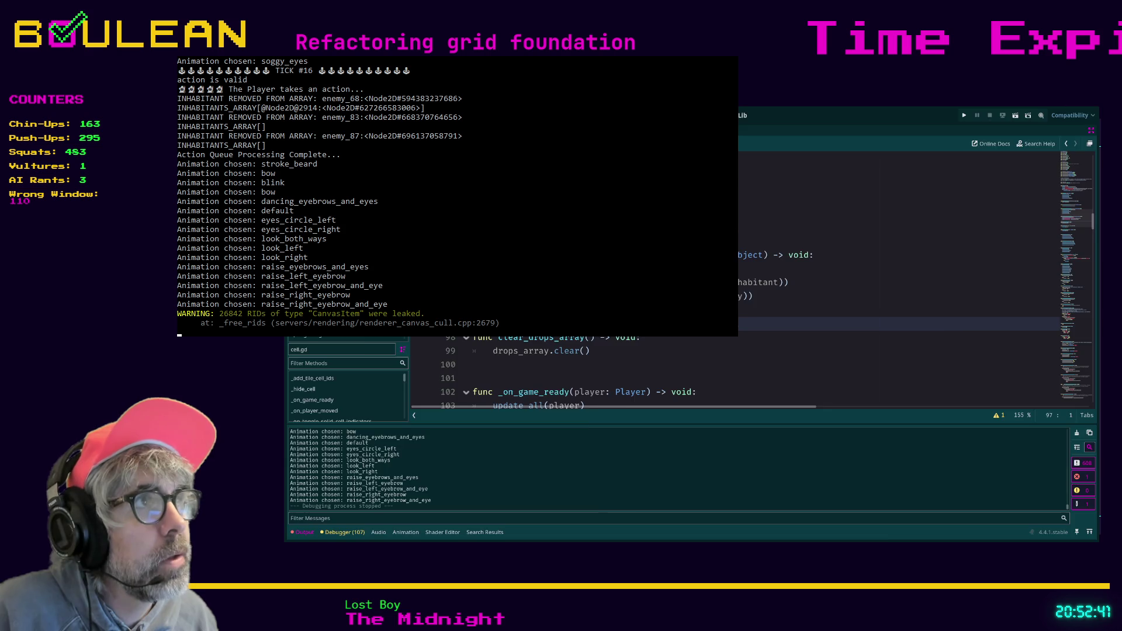
- Open Discord's stream-discussion channel and enlarge the photo of handwritten grid debugging notes
key(alt+Tab)
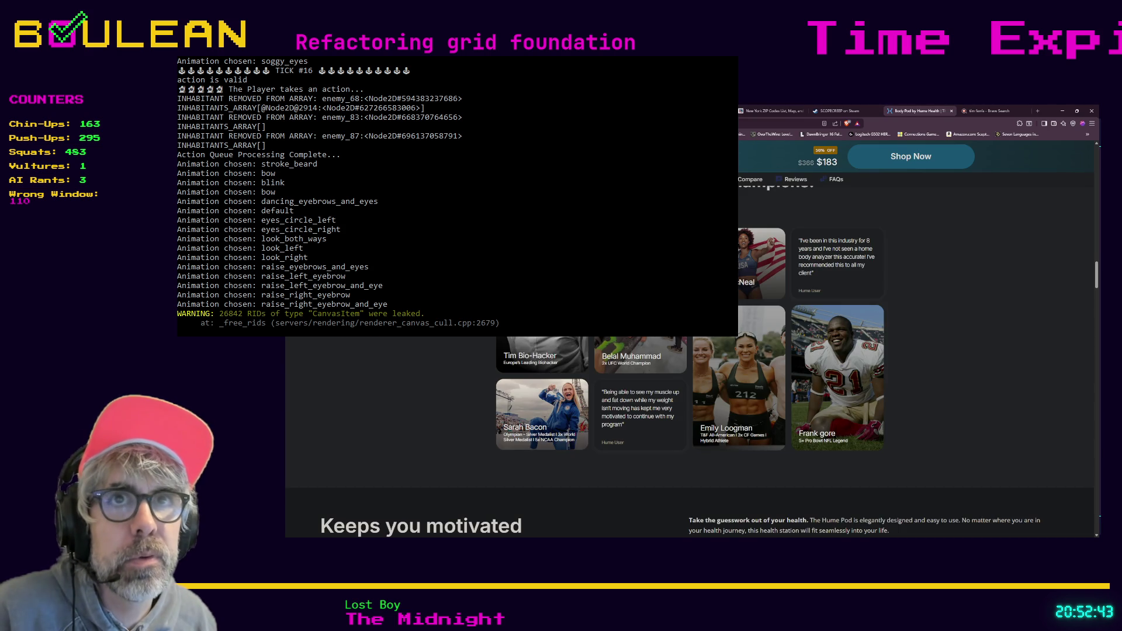
key(alt+Tab)
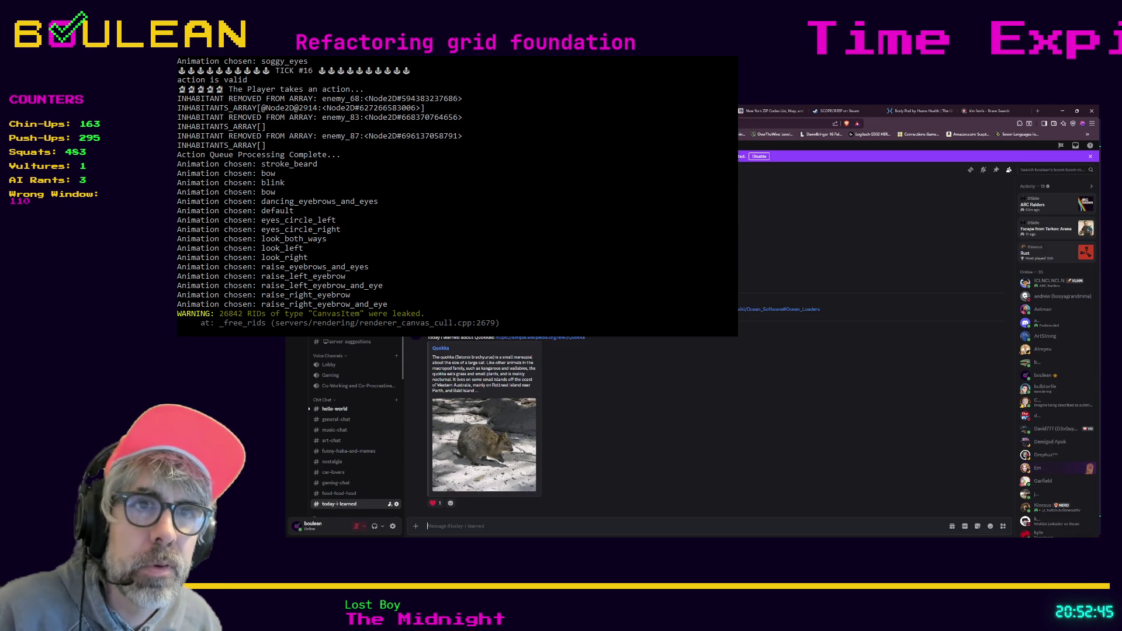
key(alt+shift+Up)
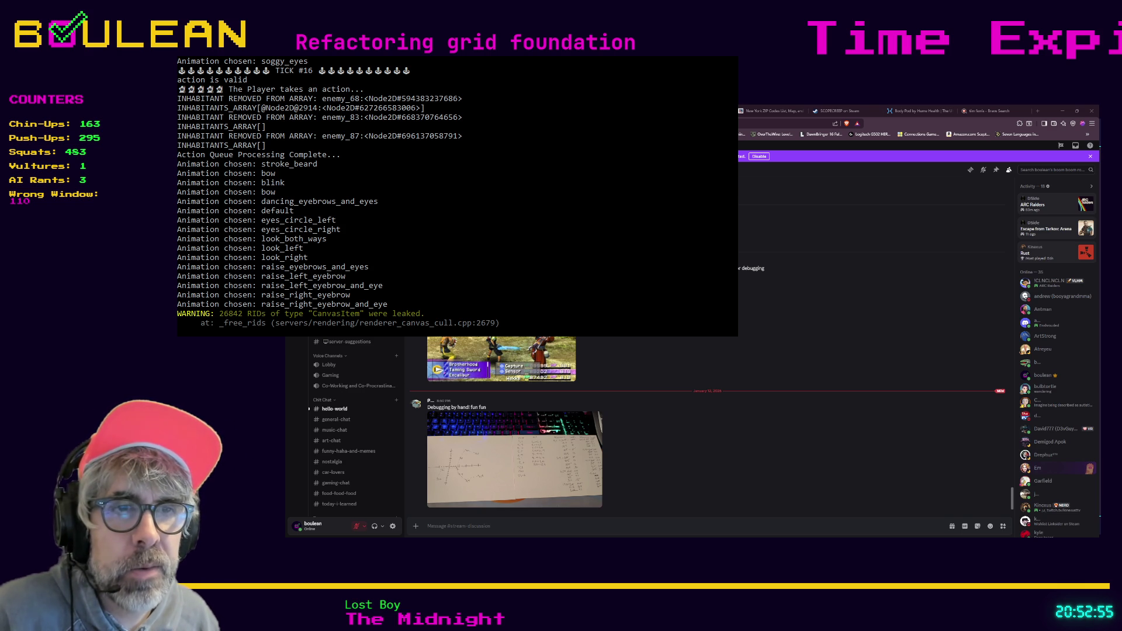
click(492, 457)
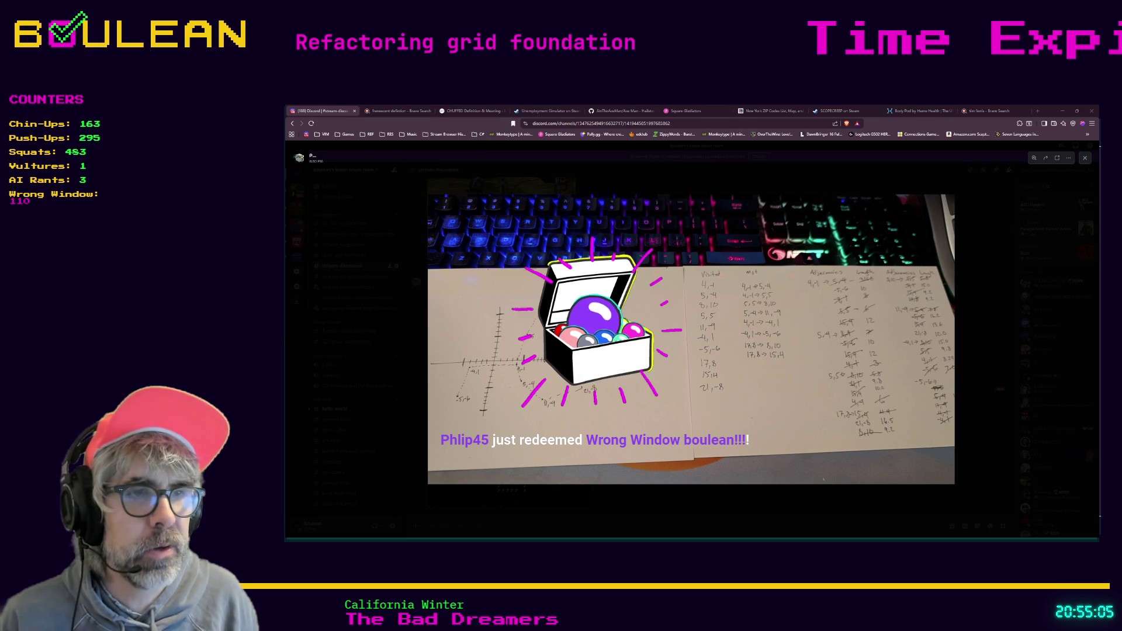
- Return to cell.gd and select the inhabitants_array and previous_inhabitant variable names
click(1063, 111)
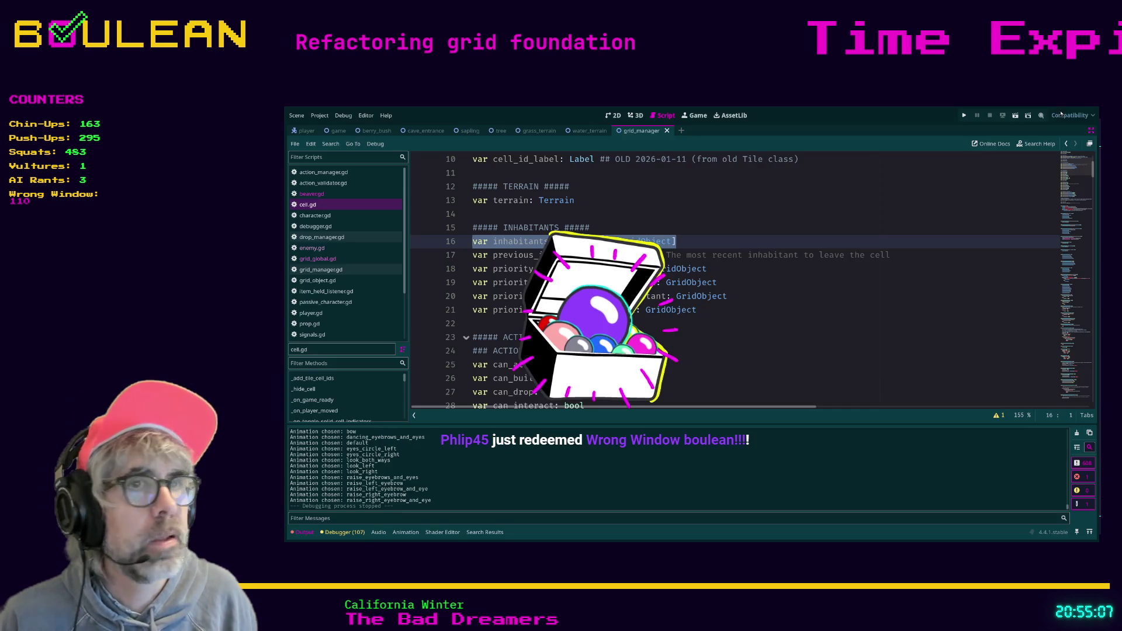
scroll(684, 281, up, 3)
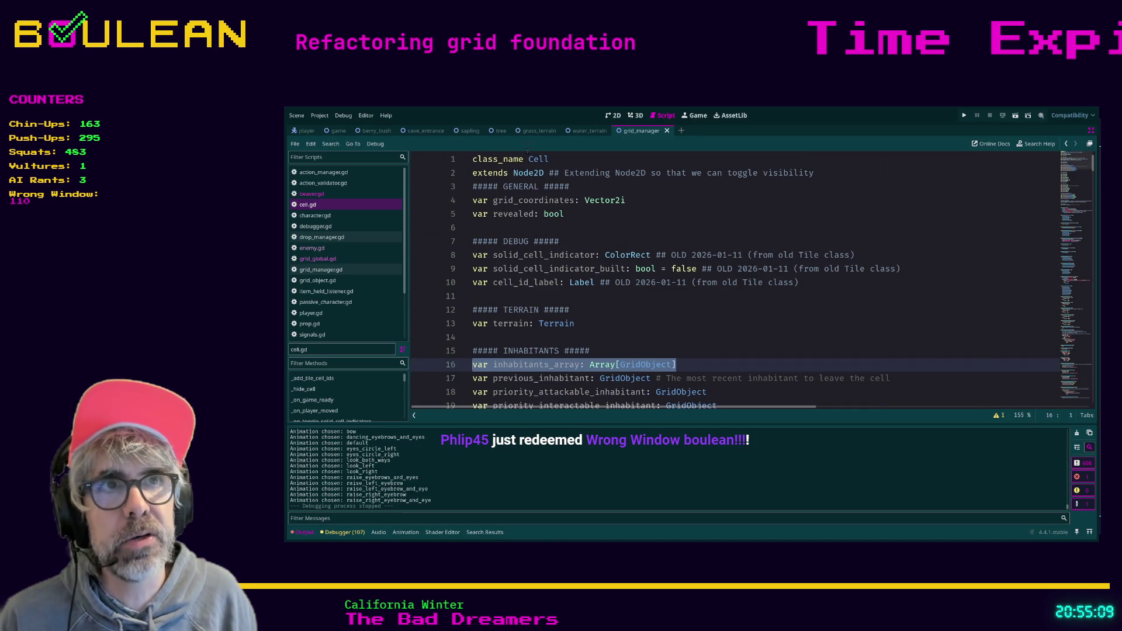
scroll(591, 228, down, 3)
drag(677, 242, 644, 247)
click(550, 242)
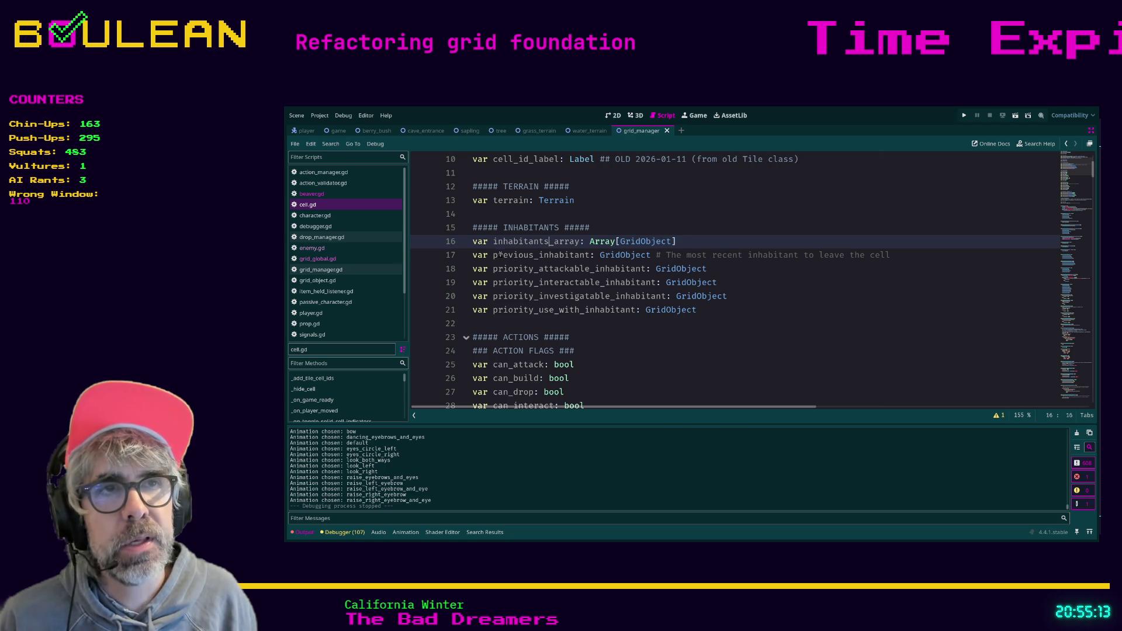
drag(494, 255, 582, 257)
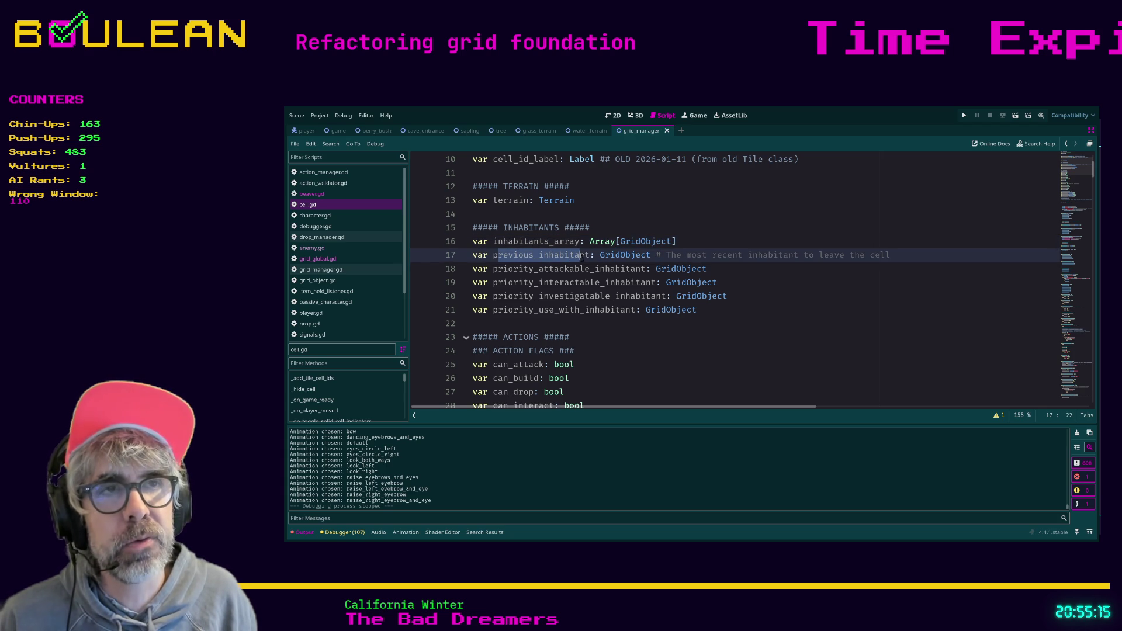
- Select the ACTION FLAGS block, lines 25–33 from can_attack to can_wait
scroll(579, 284, down, 1)
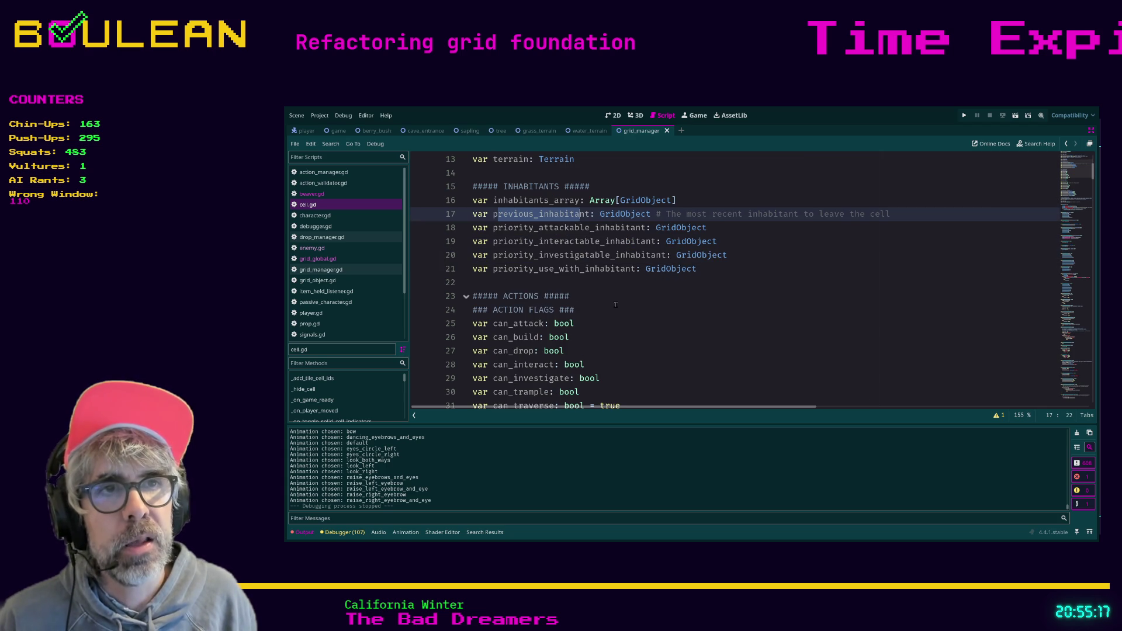
scroll(613, 296, down, 4)
scroll(613, 296, up, 1)
mouse_move(579, 310)
mouse_down()
mouse_move(497, 255)
mouse_move(451, 200)
mouse_up()
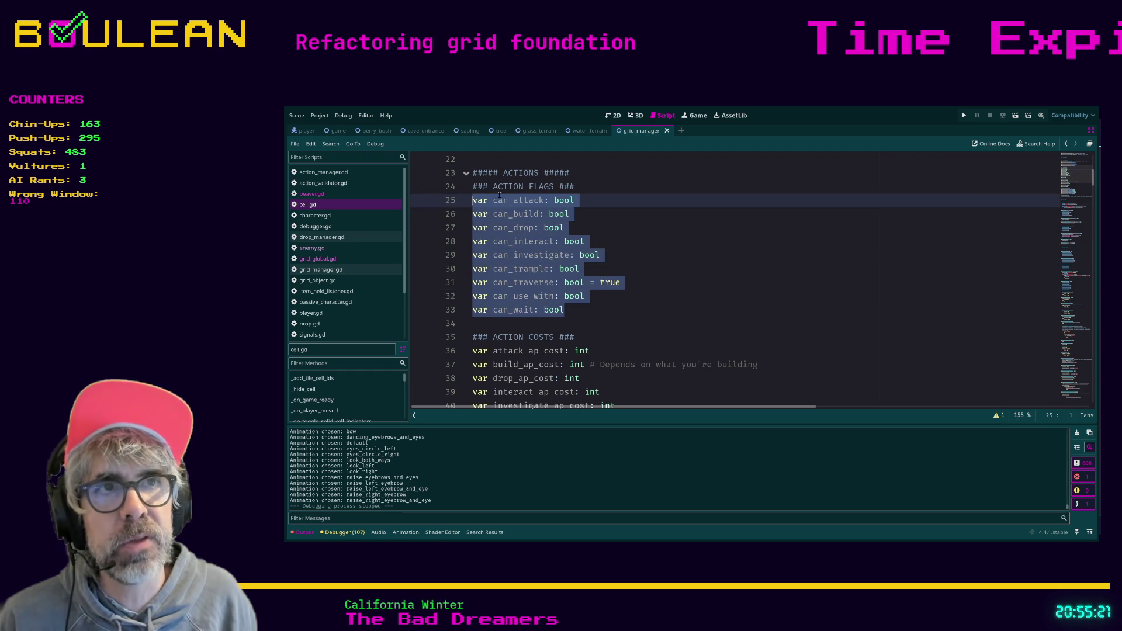
scroll(640, 331, up, 3)
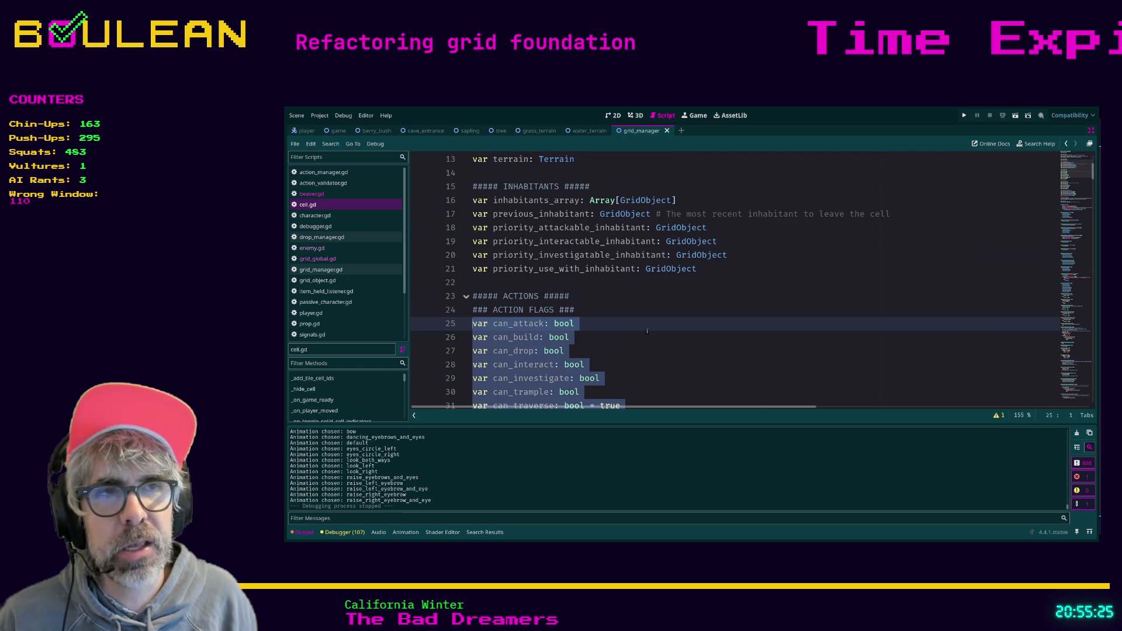
scroll(648, 332, down, 1)
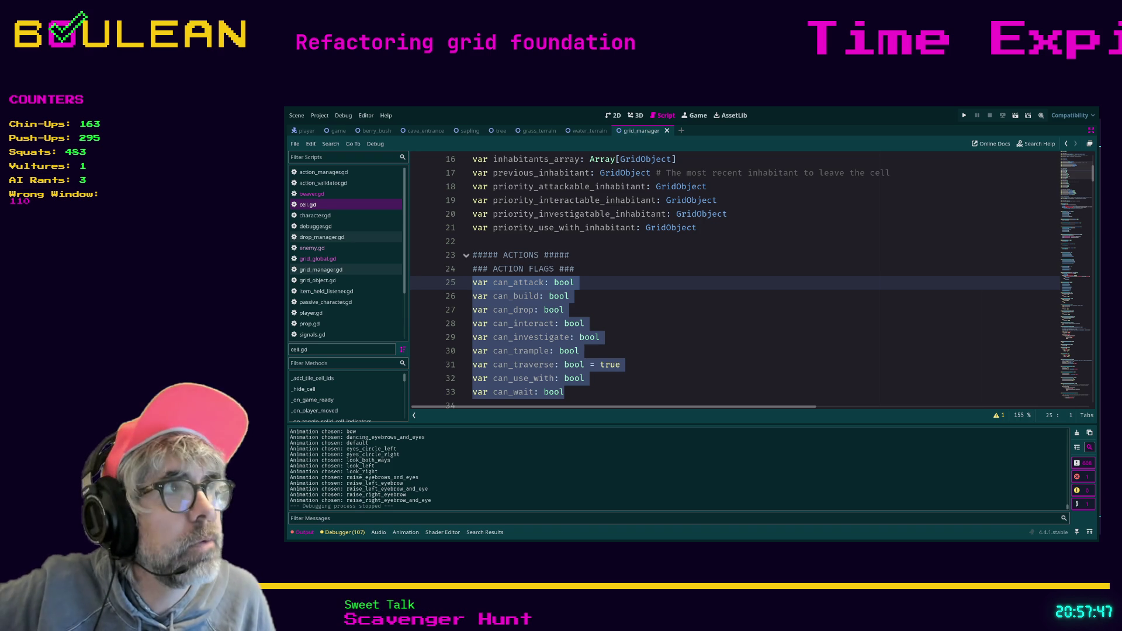
- Alt-Tab past the Obsidian design notes to the Discord photo of handwritten grid debugging notes
key(alt+Tab)
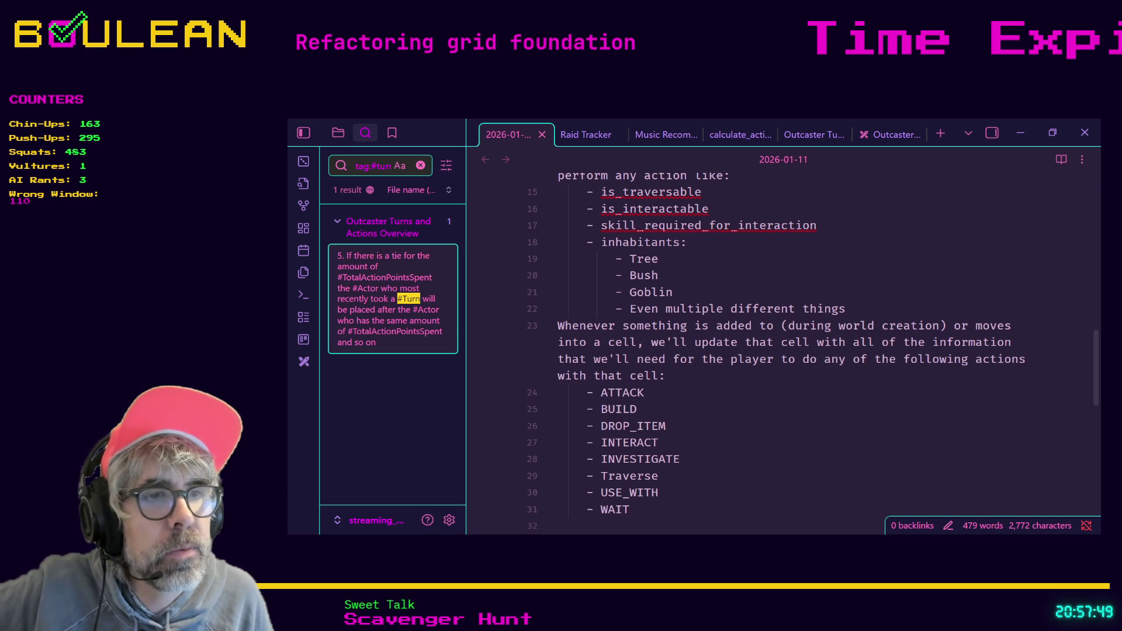
key(alt+Tab)
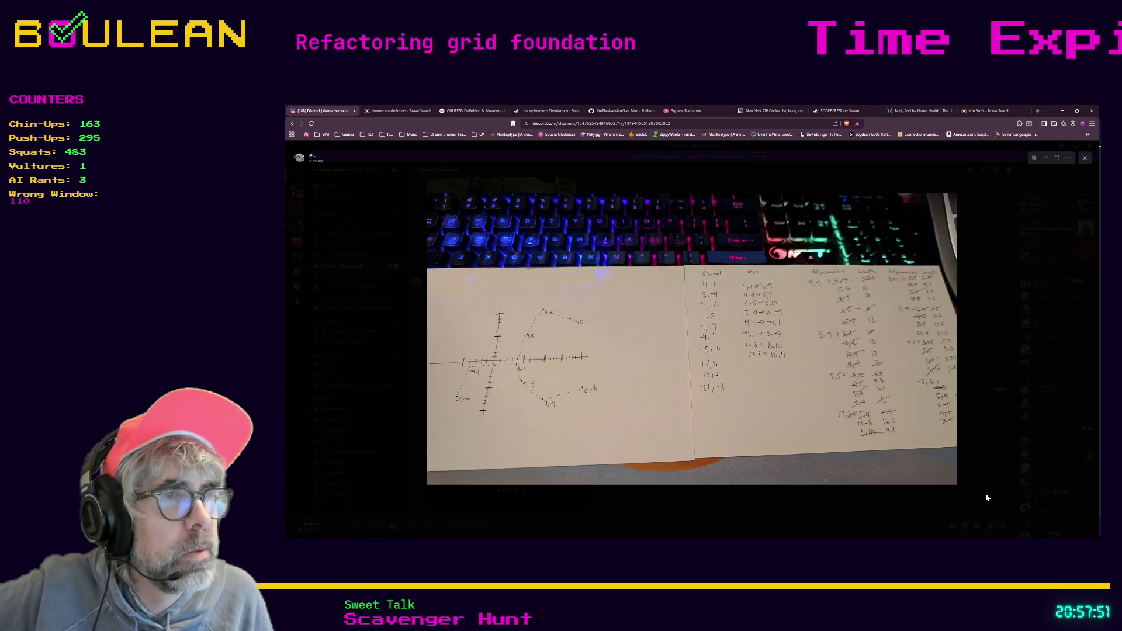
click(987, 497)
click(515, 453)
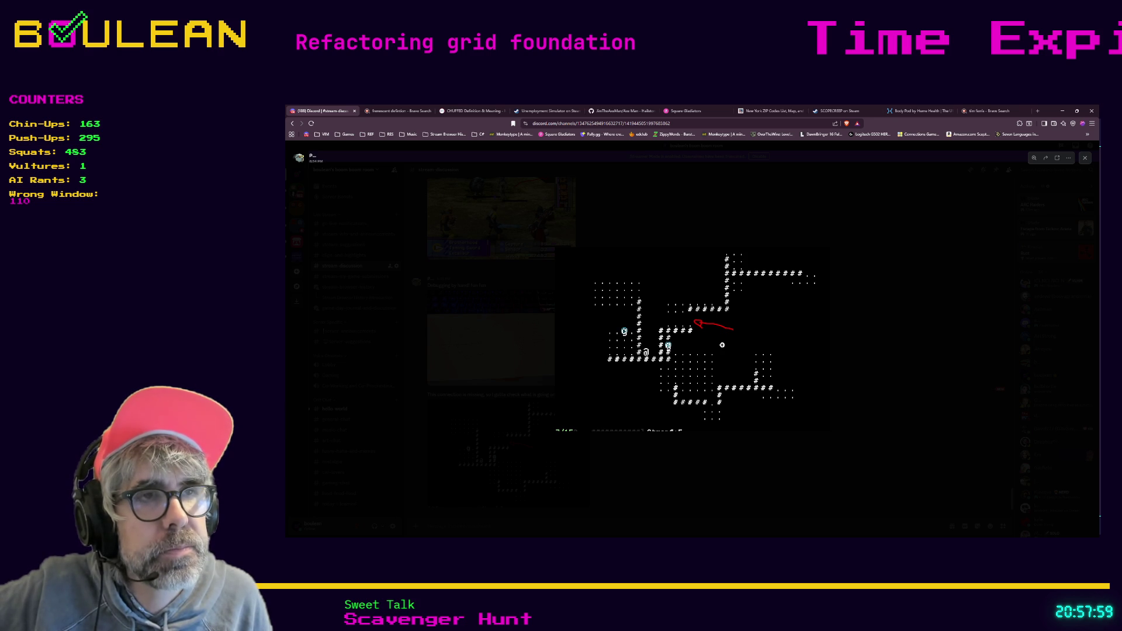
click(746, 461)
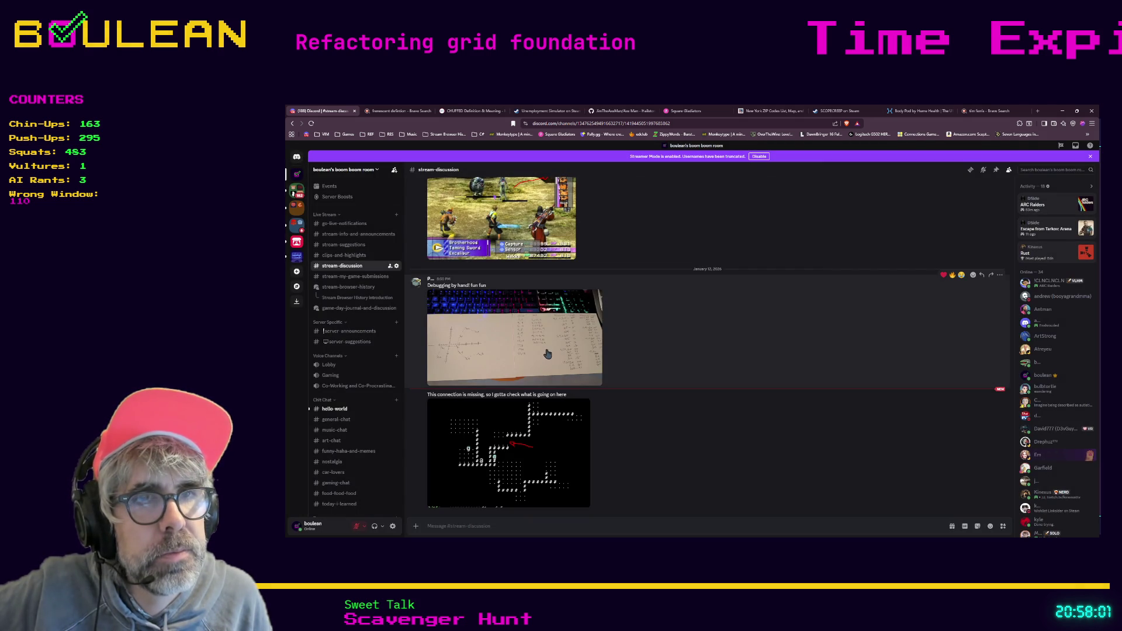
click(476, 344)
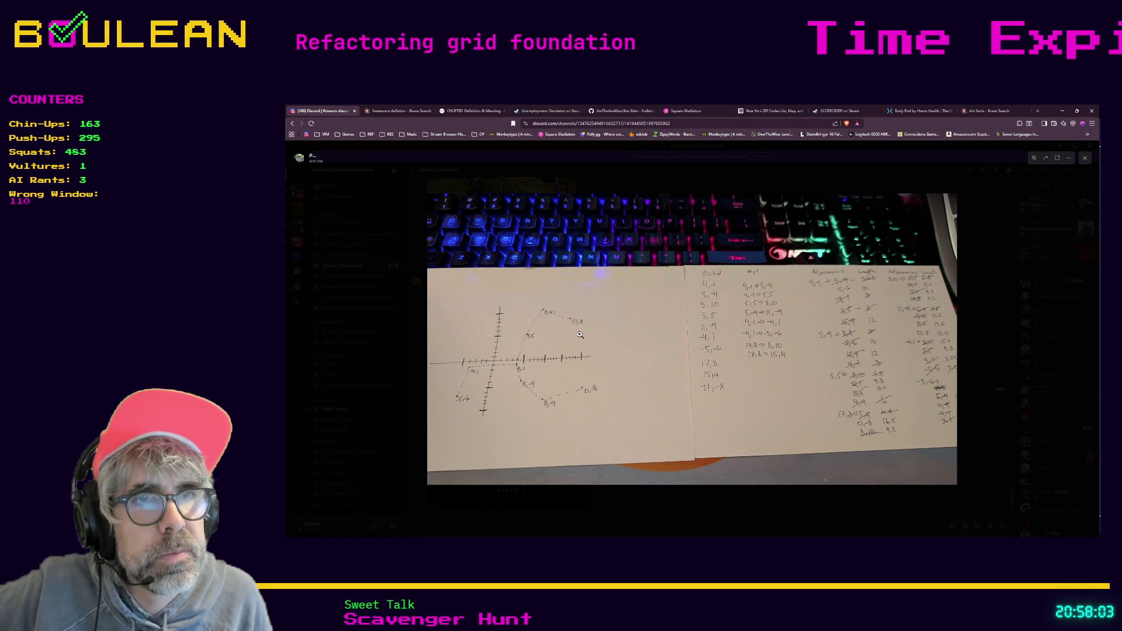
click(779, 508)
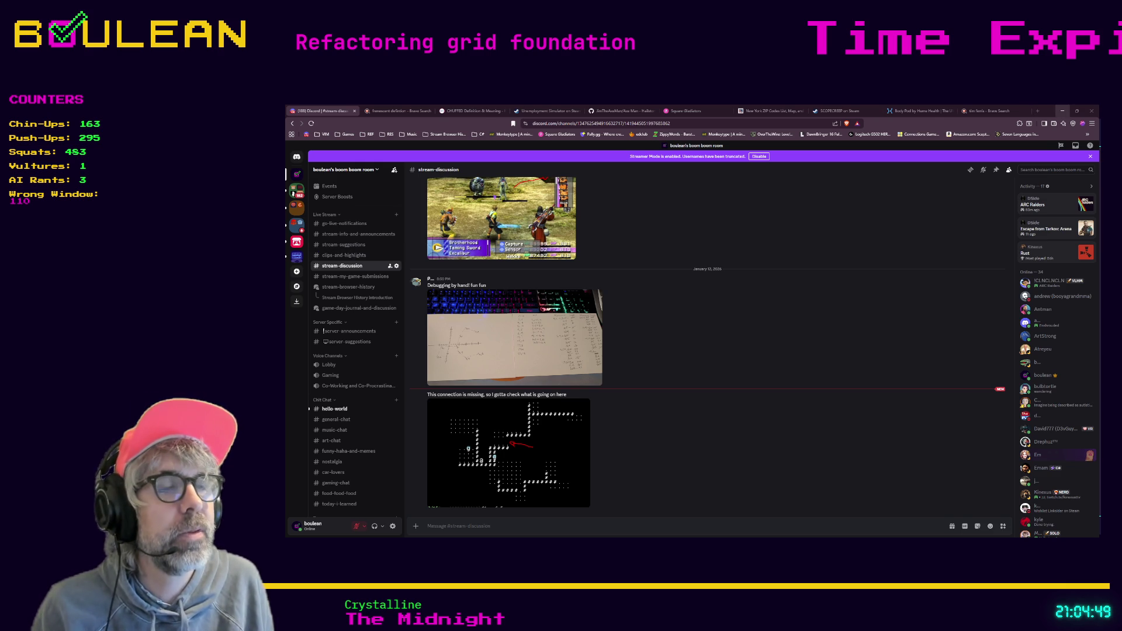
- Minimize the Discord browser to reveal the 2026-01-11 note listing cell actions ATTACK to WAIT
click(1063, 110)
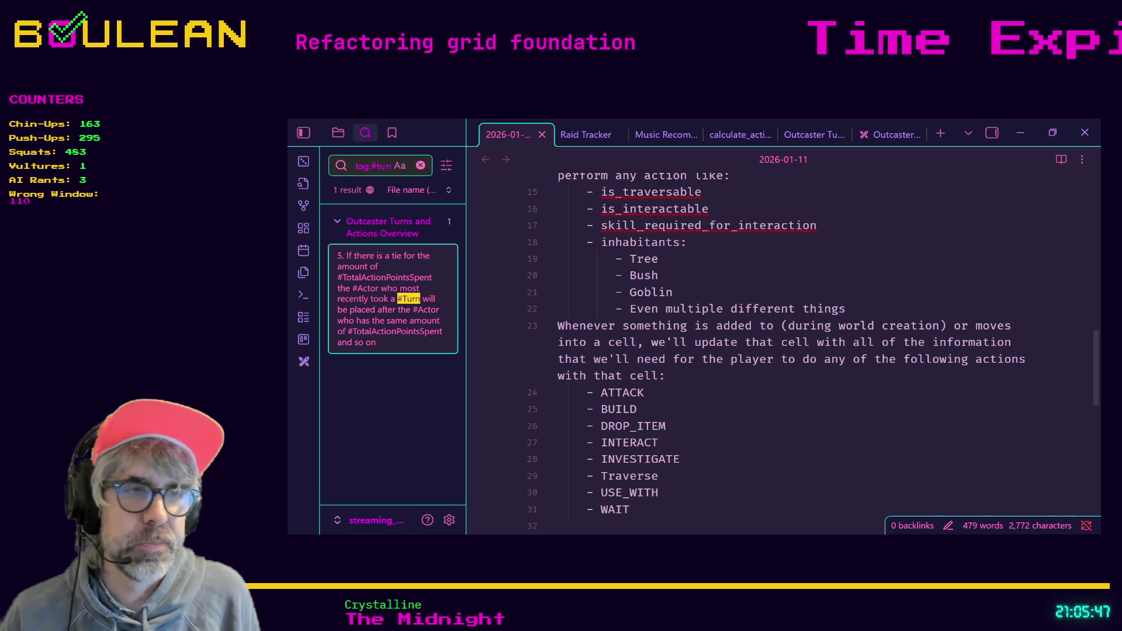
- Clear the action-flag selection and return to the top of cell.gd, cursor on line 11
key(alt+Tab)
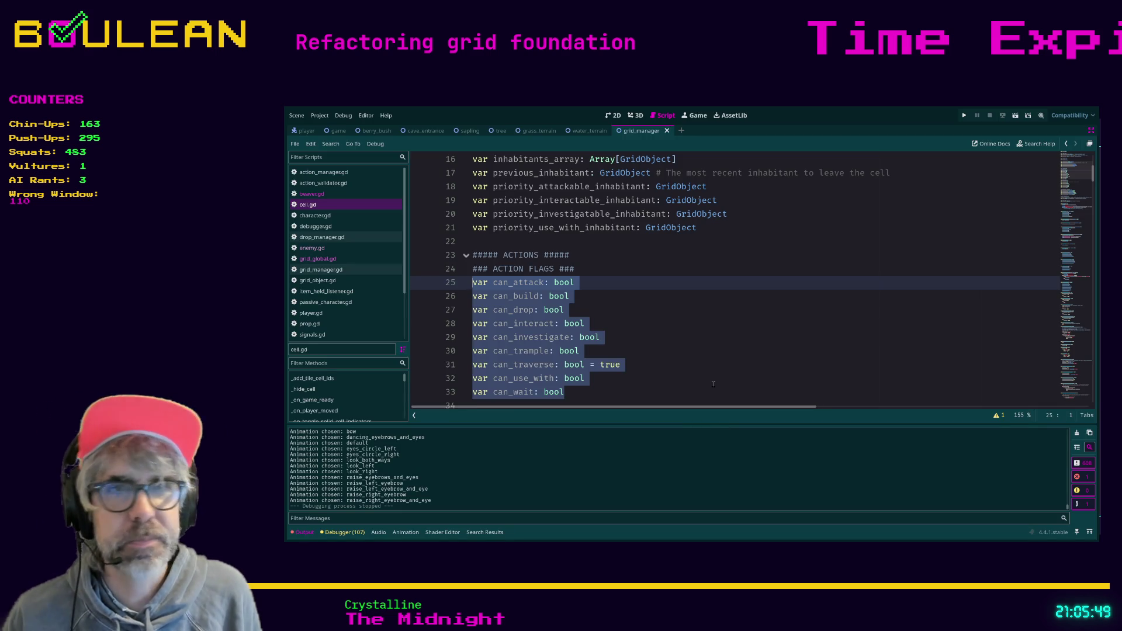
click(713, 384)
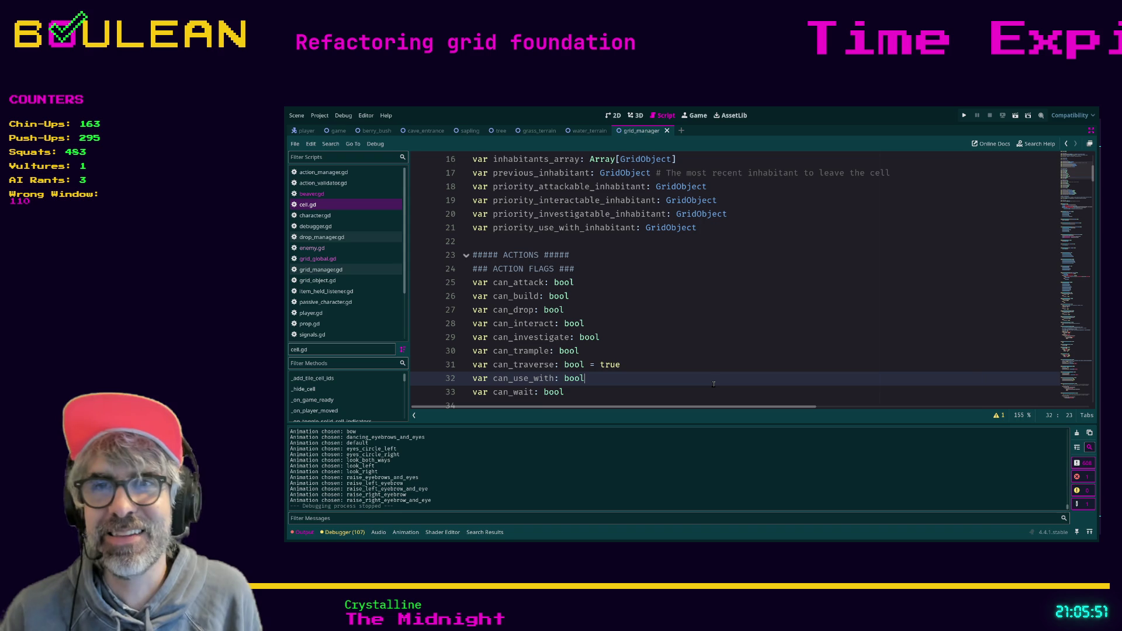
scroll(629, 378, down, 2)
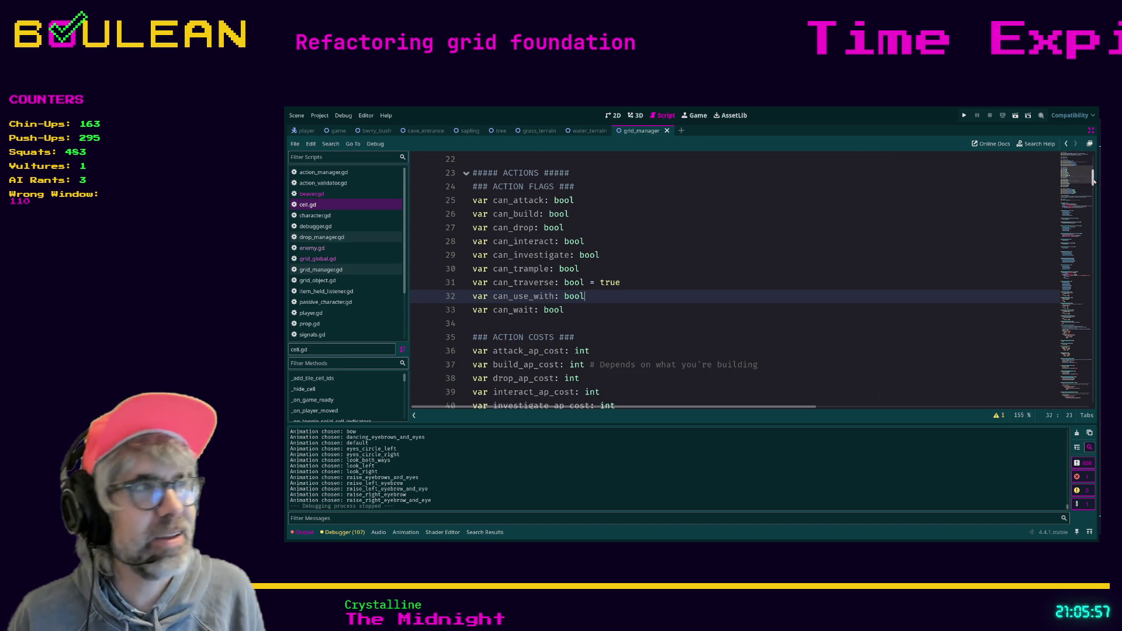
drag(1094, 182, 1094, 165)
click(843, 302)
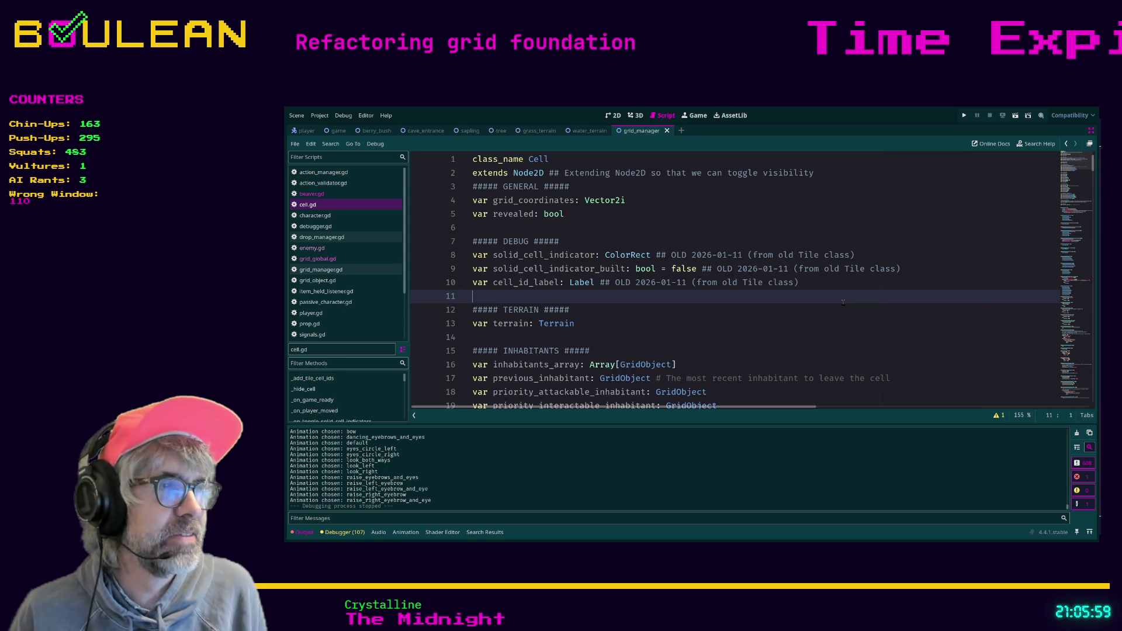